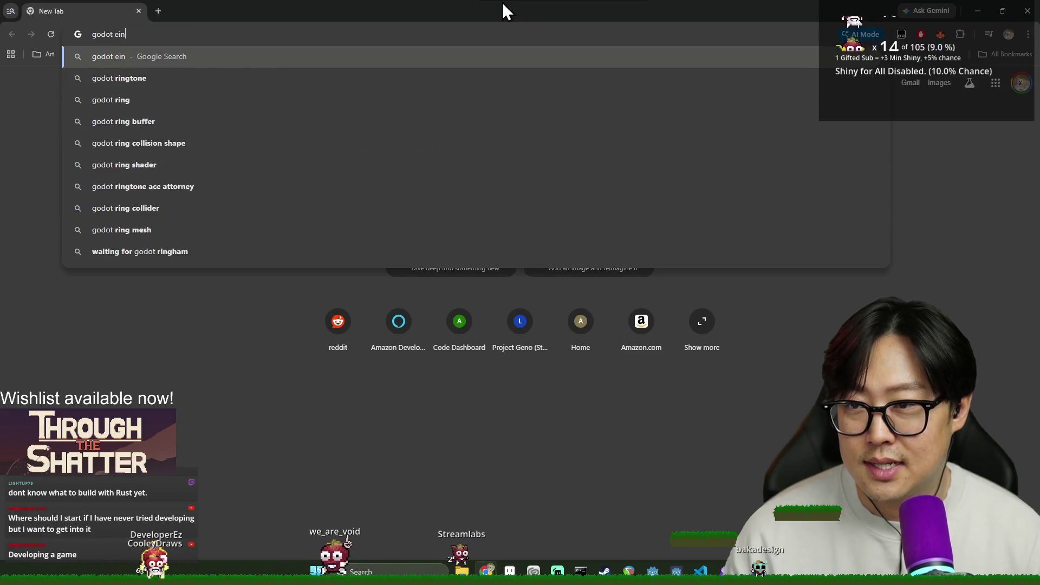
# Search for Godot engine documentation and open the Your first 2D game tutorial in Godot Docs.
pyautogui.press('Return')
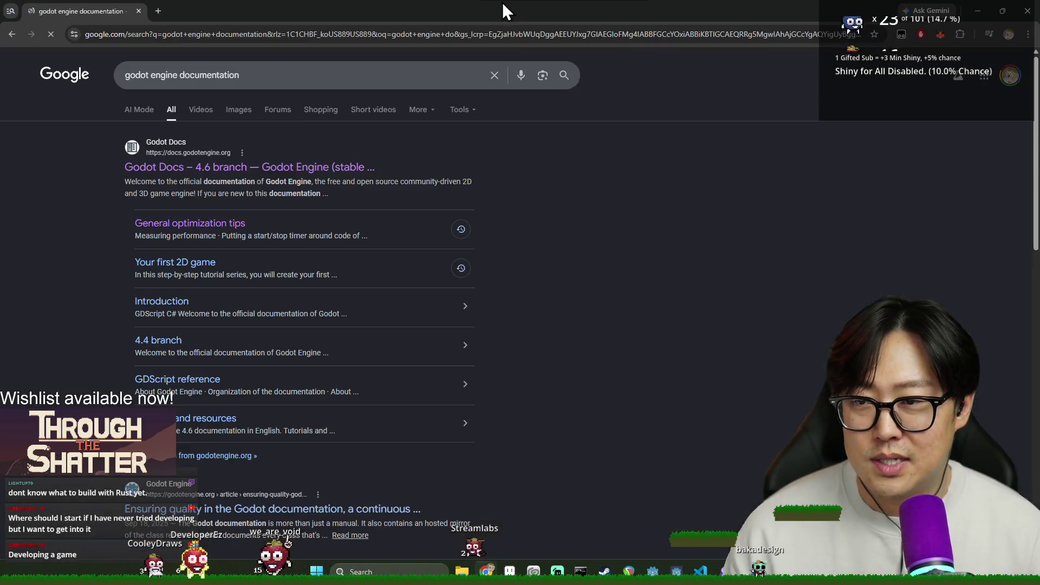
pyautogui.click(152, 166)
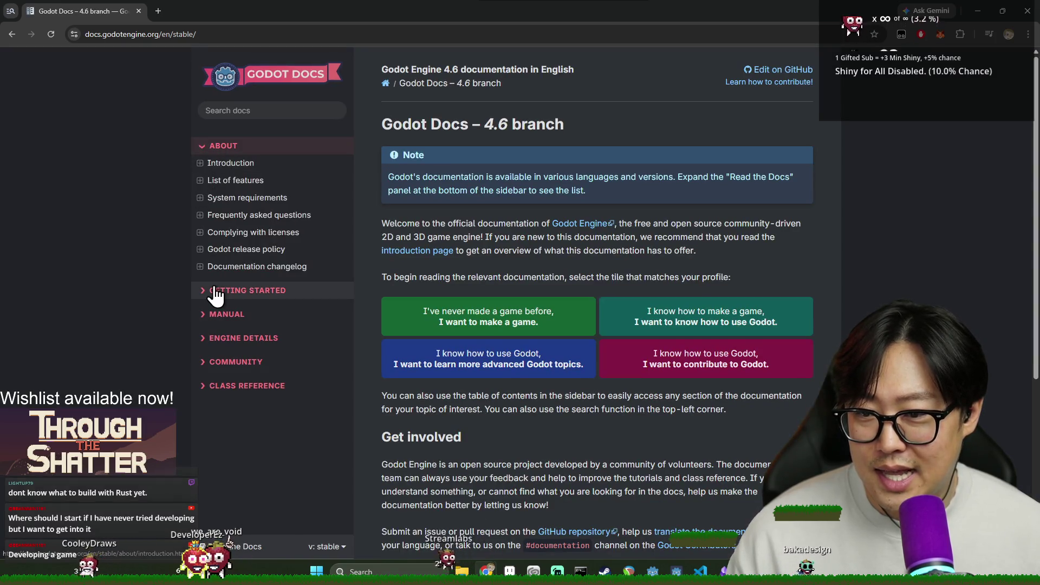
pyautogui.click(244, 287)
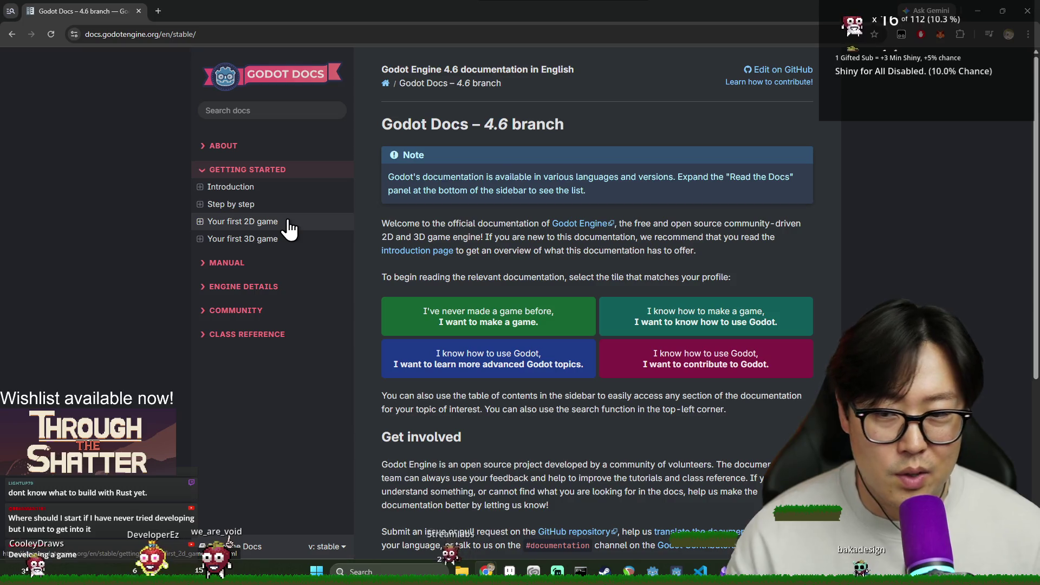
pyautogui.click(260, 222)
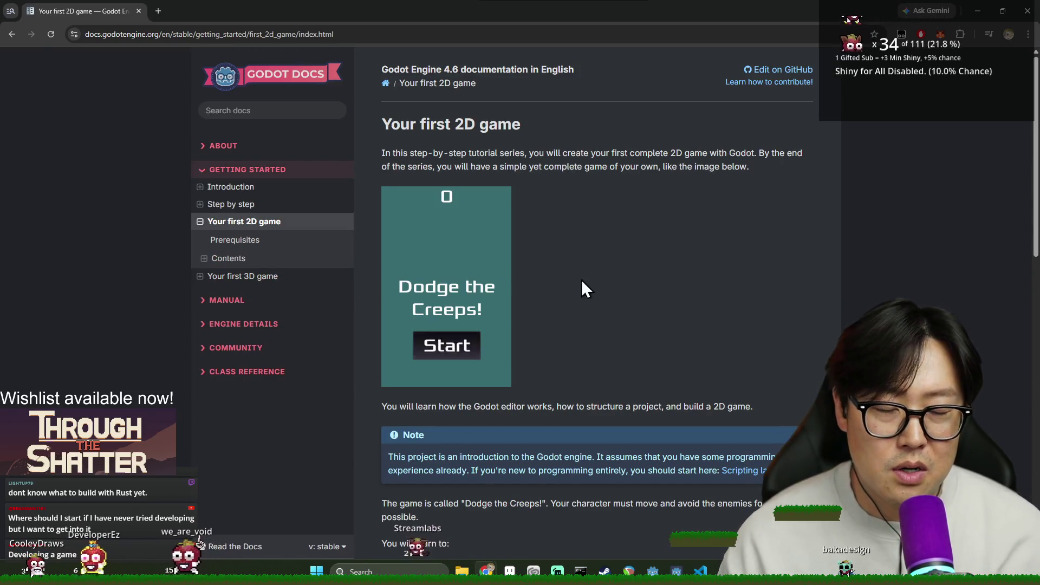
# Open the Setting up the project page and scroll to its window size and stretch instructions.
pyautogui.scroll(-4, 627, 272)
pyautogui.scroll(-11, 523, 190)
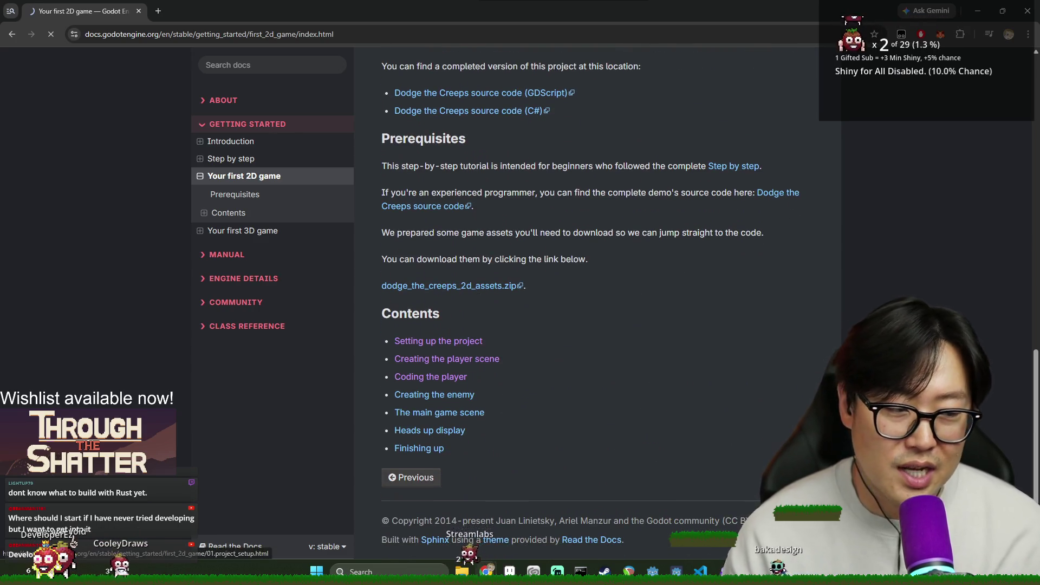
pyautogui.click(438, 340)
pyautogui.scroll(-5, 648, 298)
pyautogui.scroll(-5, 616, 406)
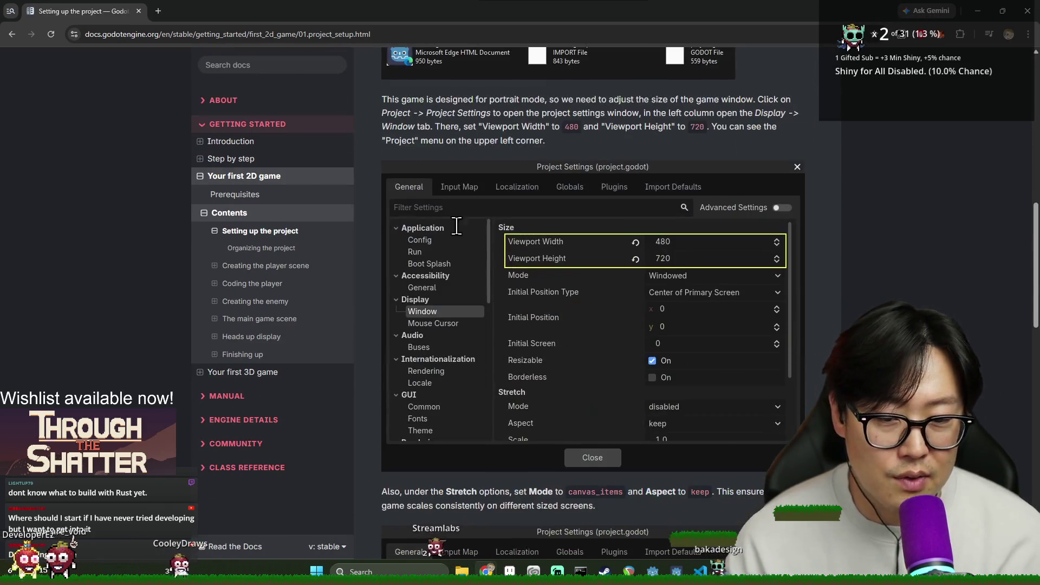
pyautogui.scroll(-4, 645, 352)
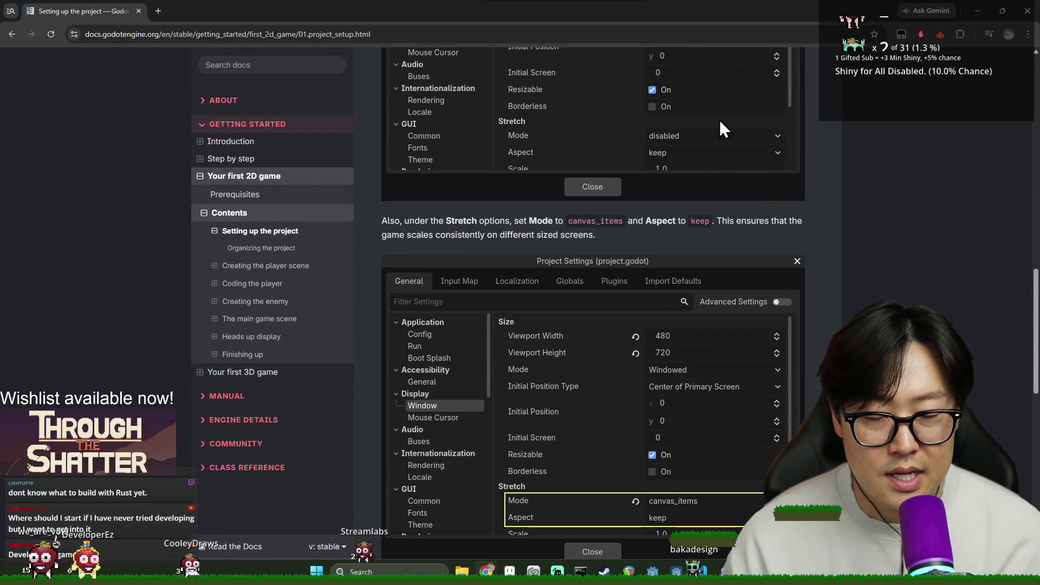
pyautogui.hotkey('alt', 'Tab')
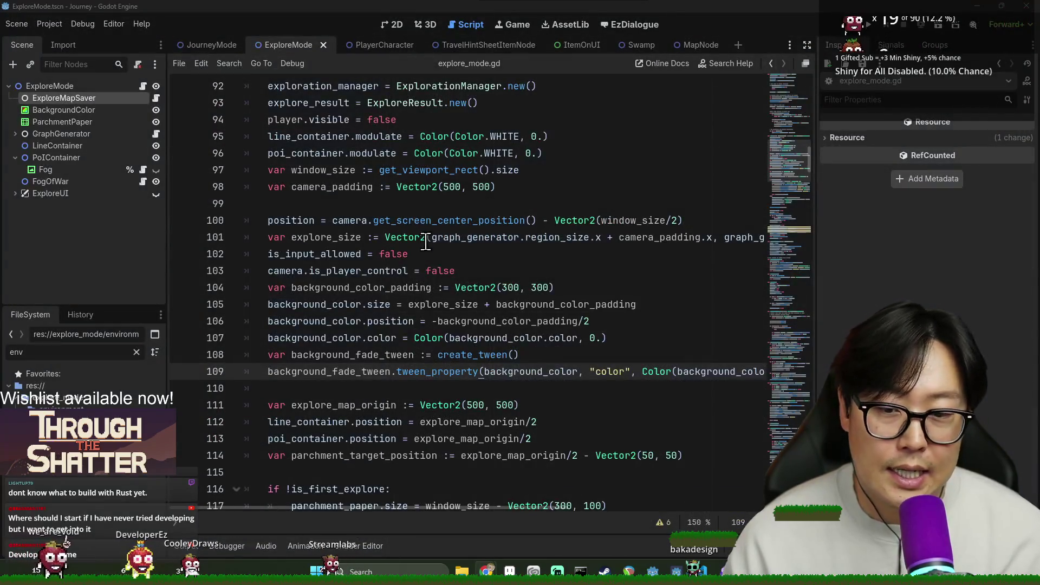
# Review lines 101, 110 and 104 of explore_mode.gd, saving the ExploreMode scene with Ctrl+S each time.
pyautogui.click(429, 238)
pyautogui.hotkey('ctrl', 's')
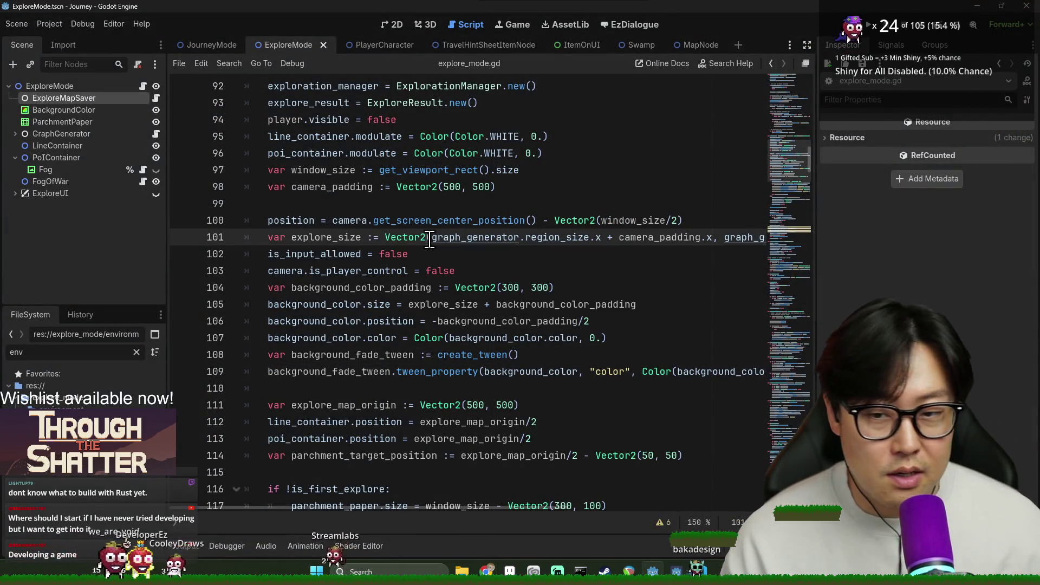
pyautogui.click(602, 383)
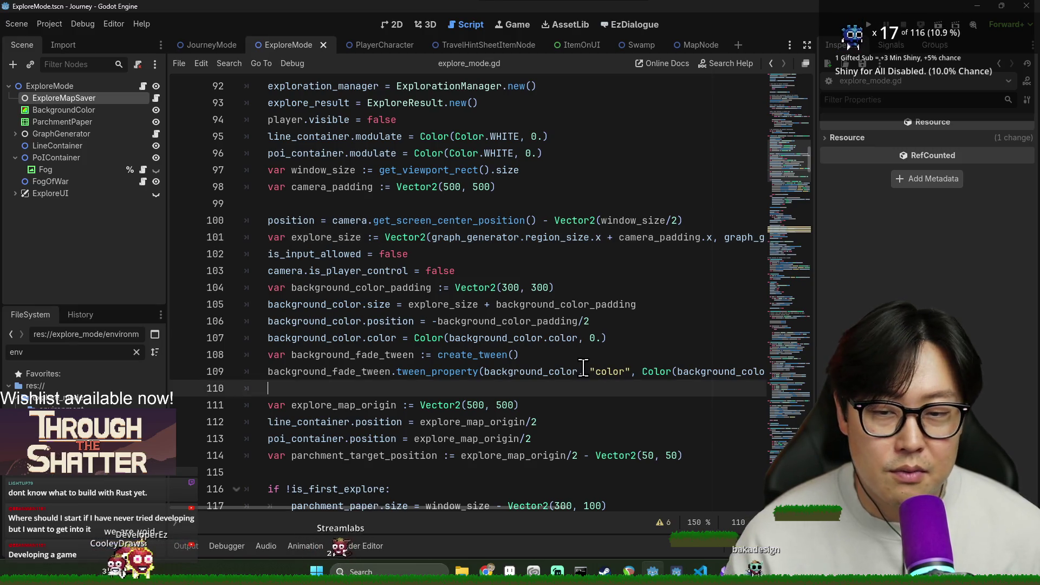
pyautogui.hotkey('ctrl', 's')
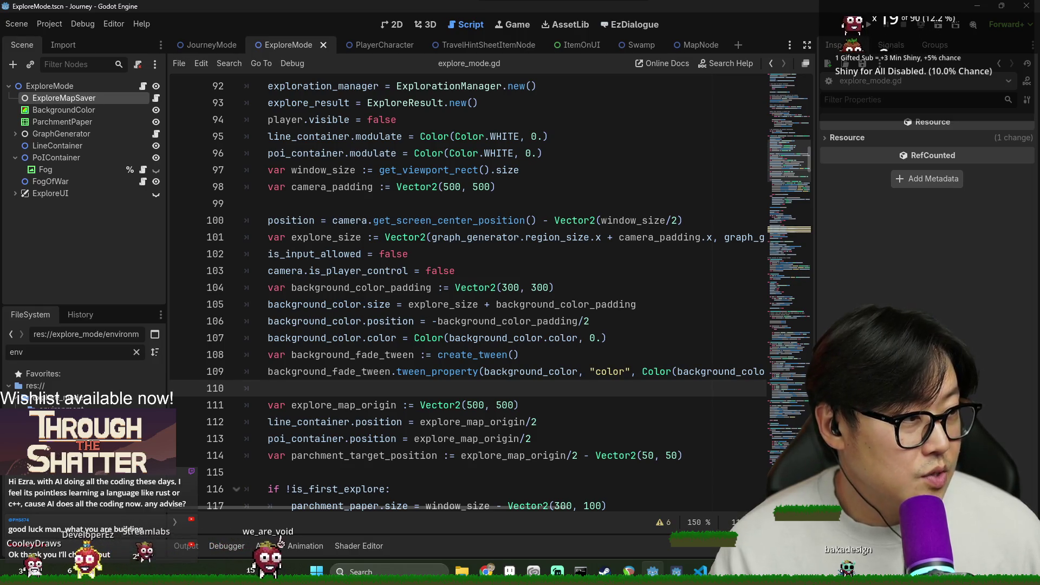
pyautogui.click(416, 287)
pyautogui.hotkey('ctrl', 's')
pyautogui.scroll(-15, 433, 279)
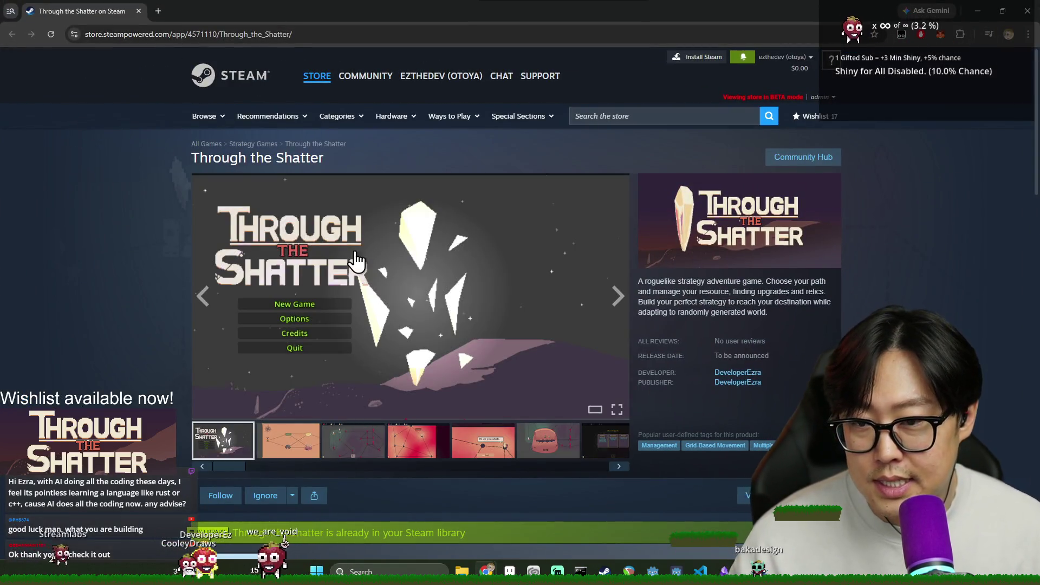
# Browse the Through the Shatter screenshots, from the orange map through node map and Choose A Upgrade, ending on the pink map.
pyautogui.click(296, 458)
pyautogui.click(347, 447)
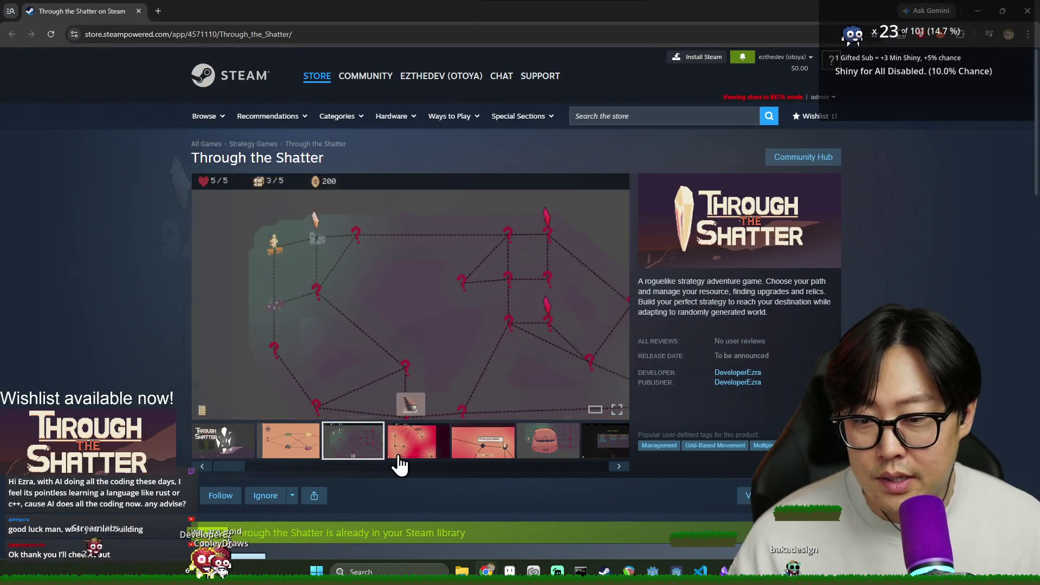
pyautogui.click(434, 458)
pyautogui.click(313, 453)
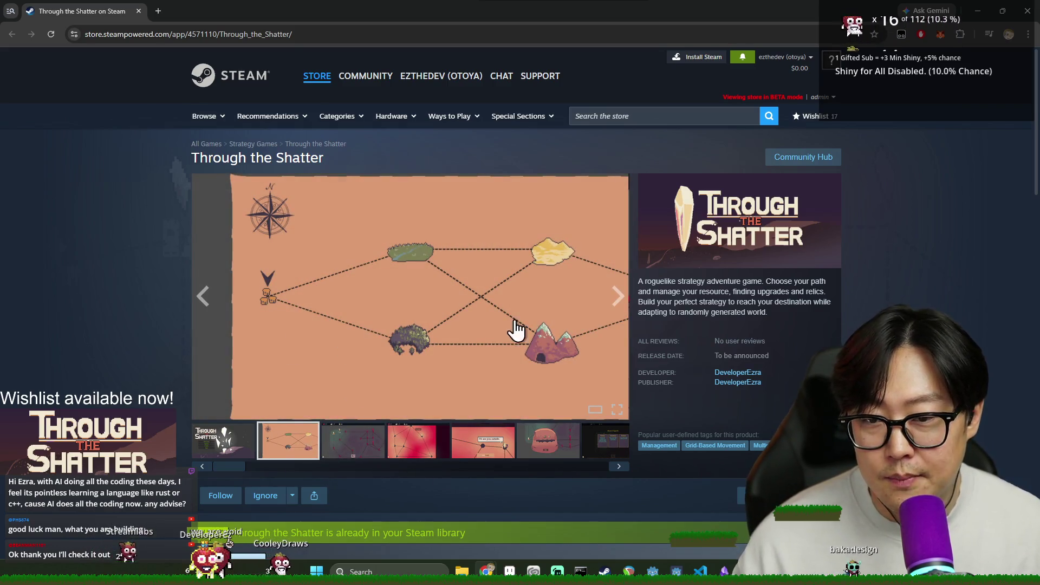
pyautogui.click(357, 458)
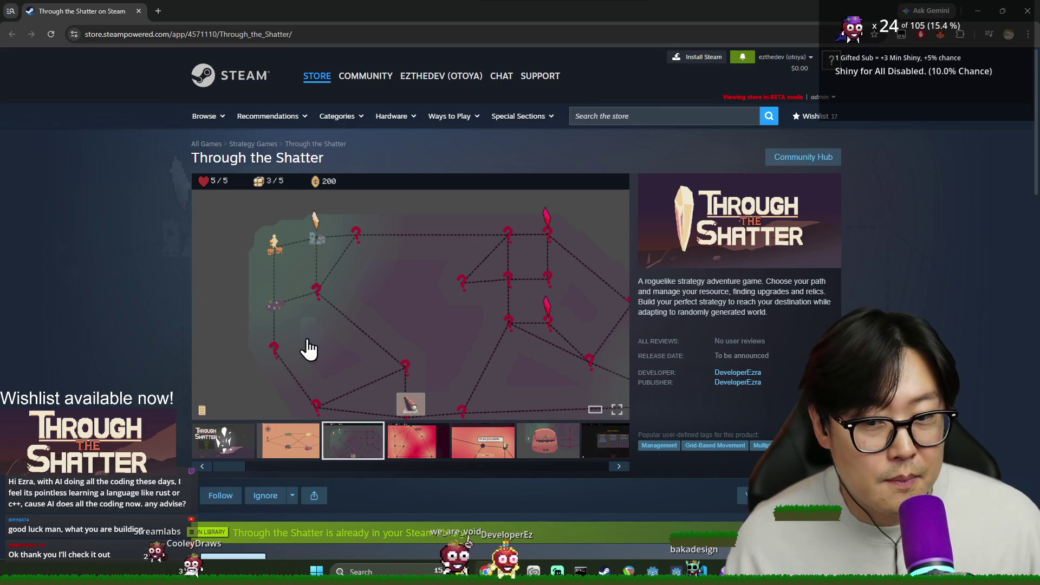
pyautogui.click(394, 425)
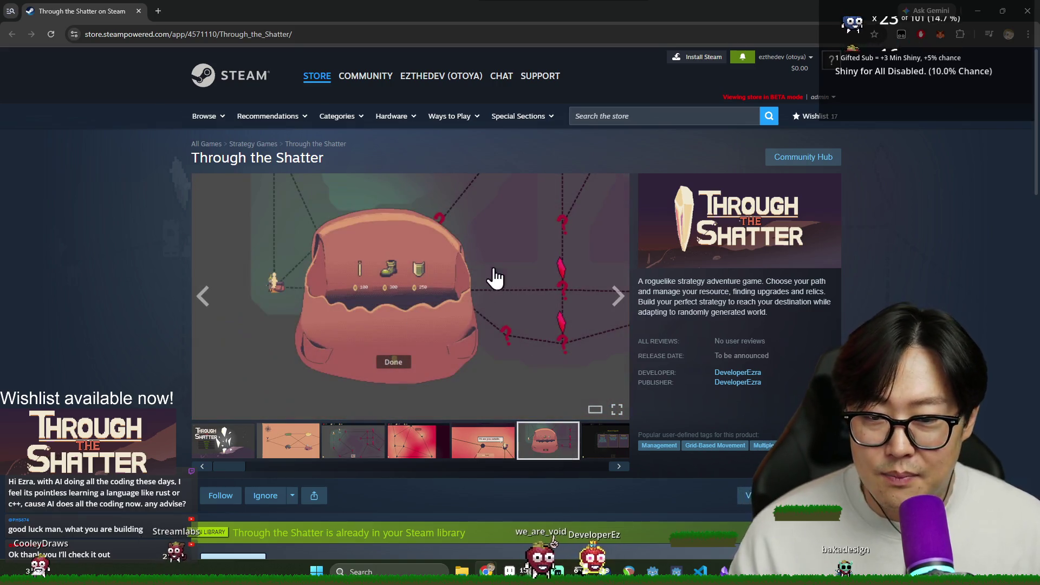
pyautogui.click(597, 444)
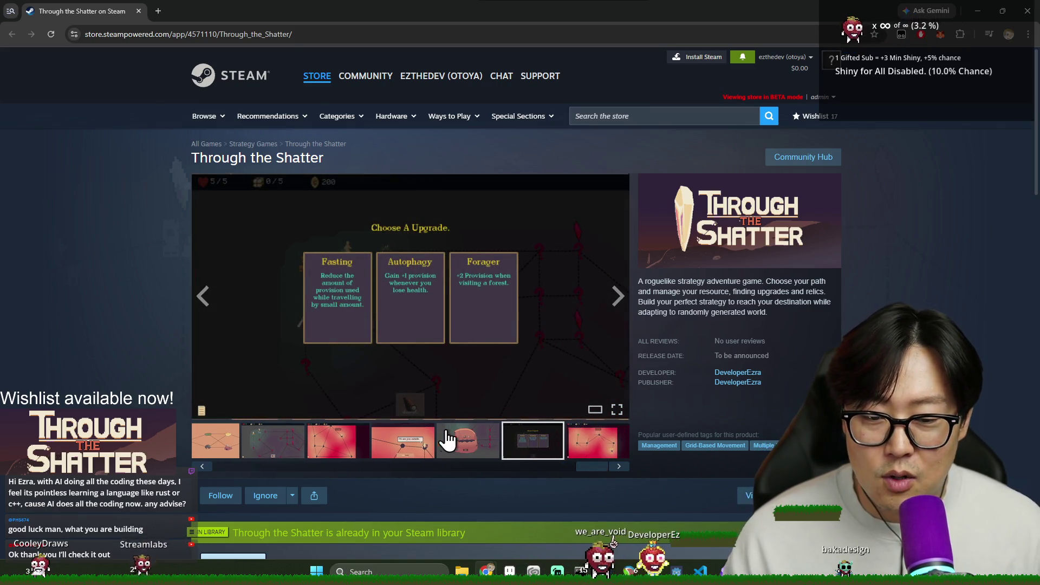
pyautogui.click(455, 442)
pyautogui.click(545, 450)
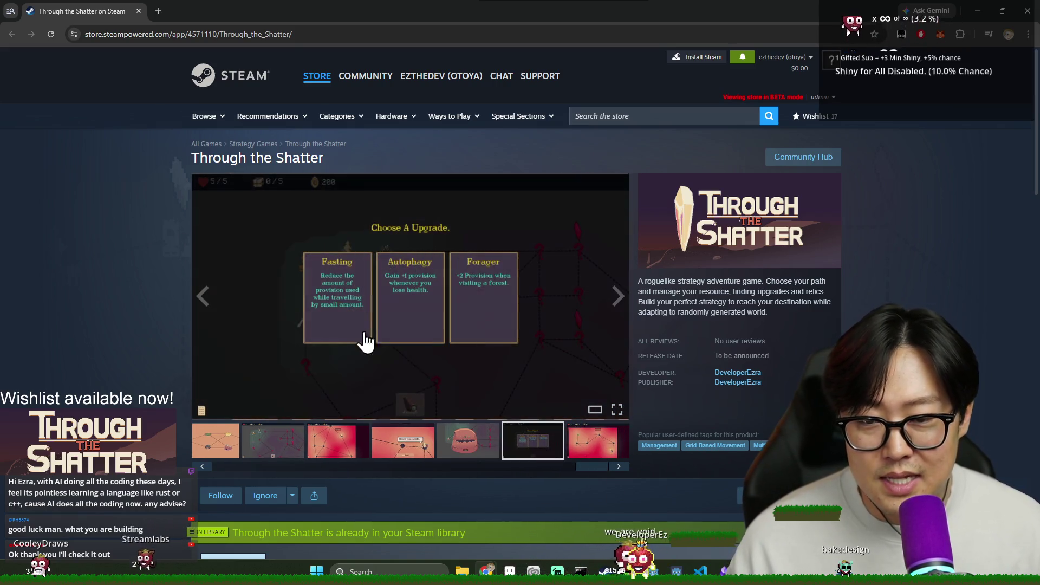
pyautogui.click(612, 468)
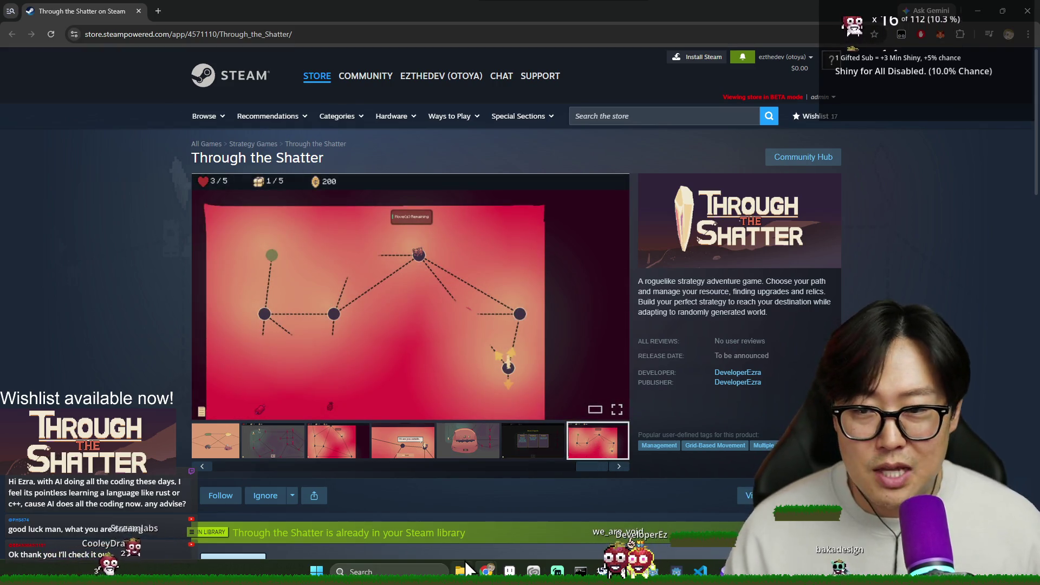
pyautogui.scroll(-3, 469, 515)
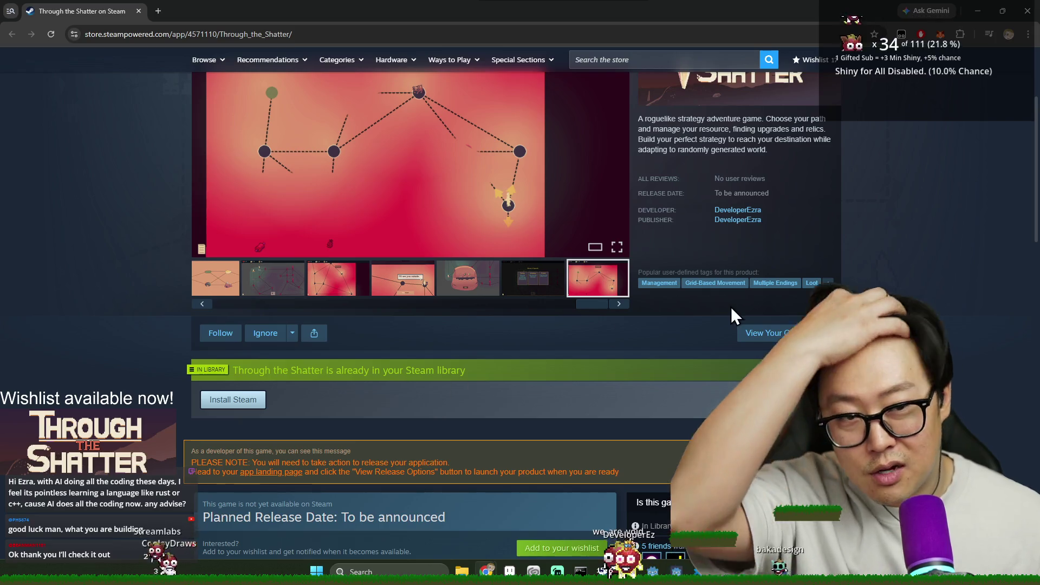
pyautogui.hotkey('alt', 'Tab')
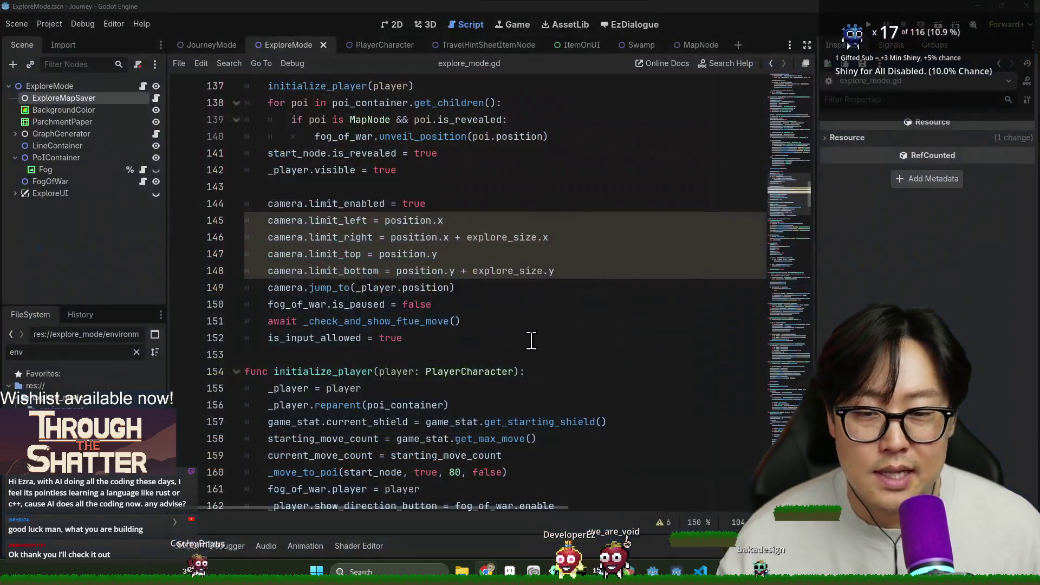
pyautogui.click(466, 299)
pyautogui.hotkey('ctrl', 's')
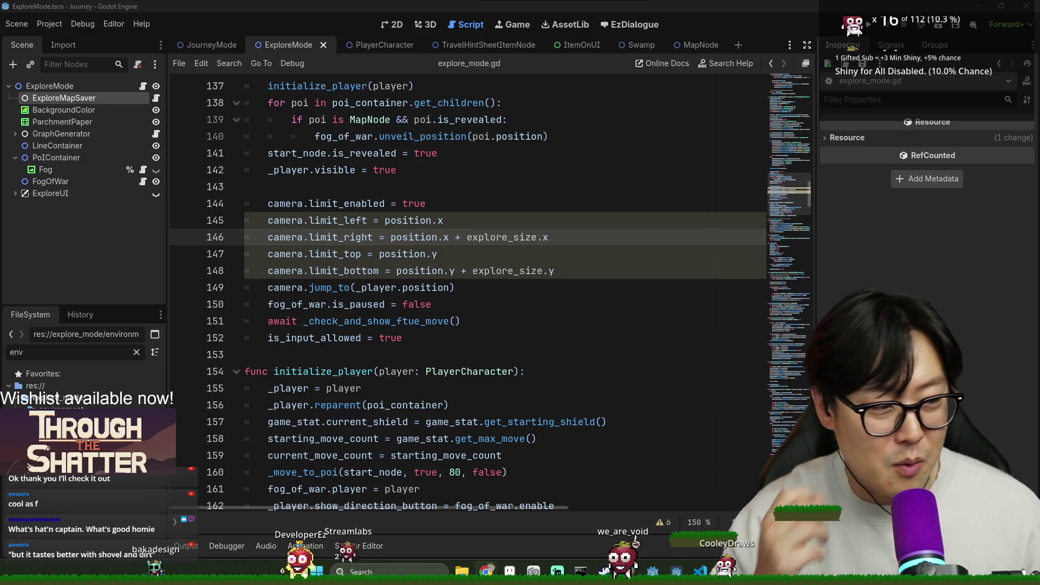
pyautogui.click(495, 421)
pyautogui.hotkey('ctrl', 's')
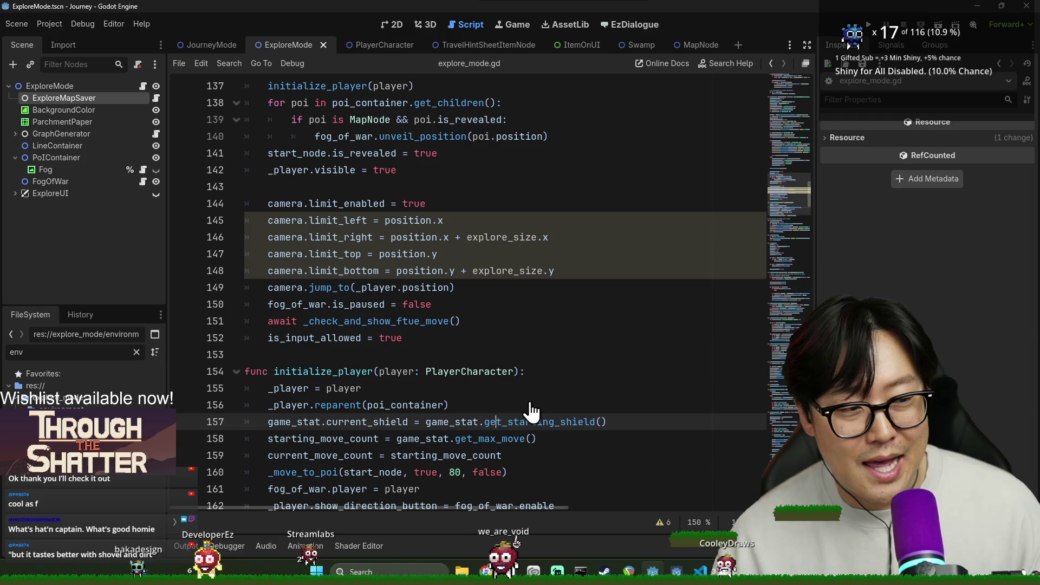
pyautogui.click(394, 300)
pyautogui.scroll(-4, 488, 271)
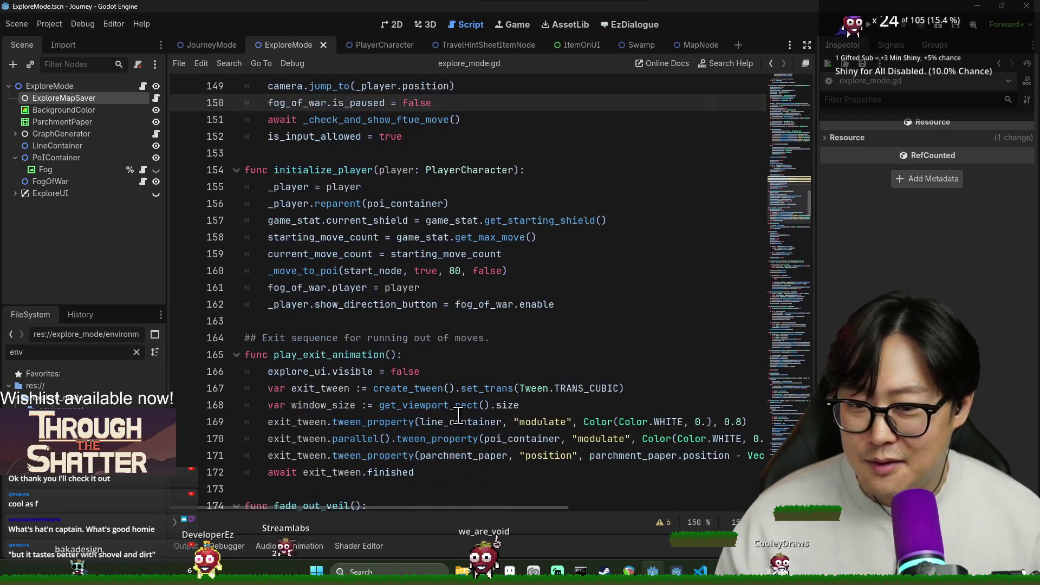
pyautogui.scroll(5, 581, 244)
pyautogui.scroll(4, 529, 339)
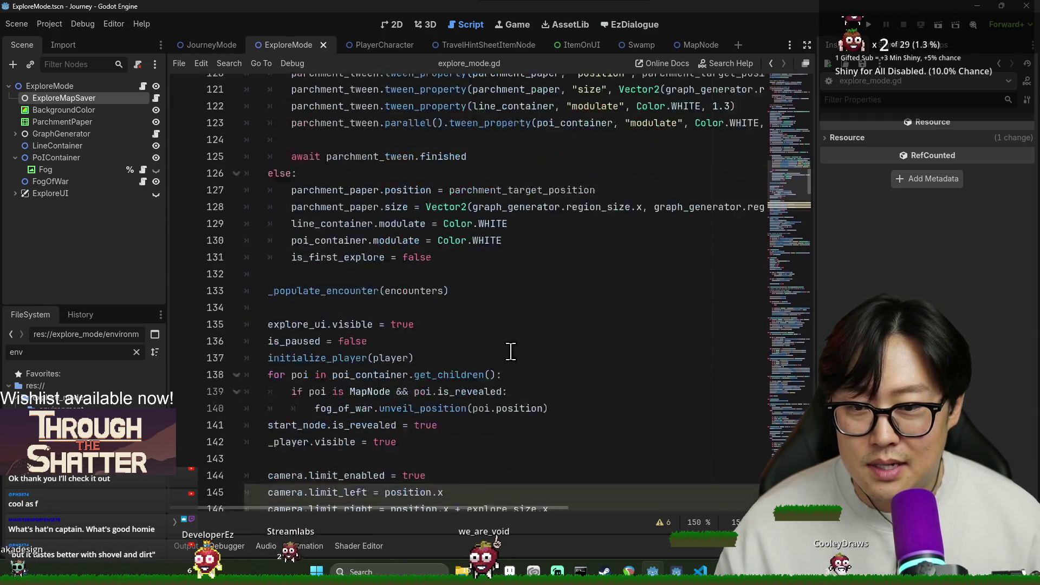
pyautogui.scroll(-3, 488, 325)
pyautogui.scroll(2, 474, 315)
pyautogui.scroll(8, 475, 314)
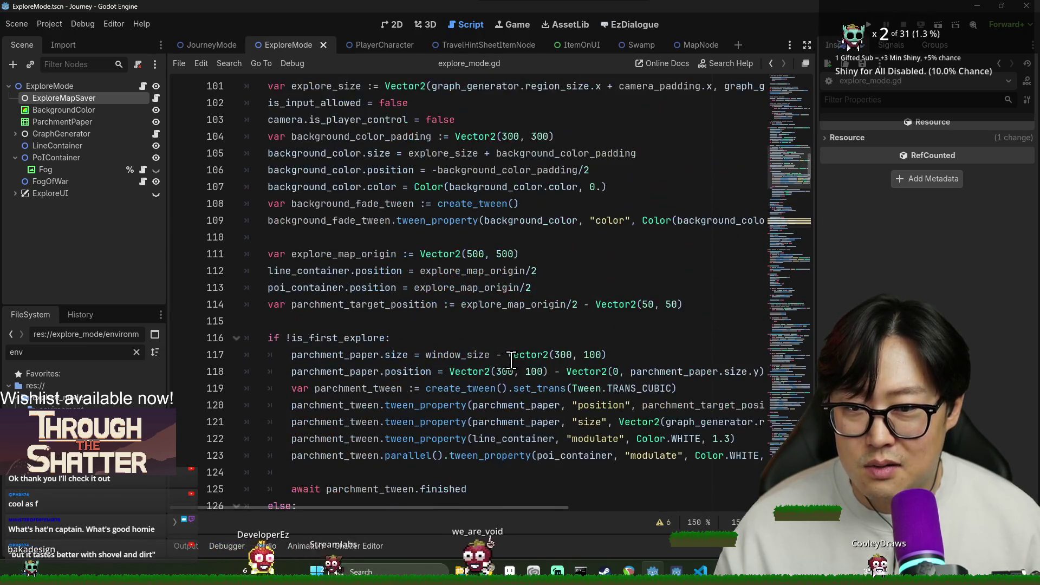
pyautogui.scroll(-2, 503, 341)
pyautogui.scroll(7, 534, 368)
pyautogui.scroll(3, 533, 368)
pyautogui.scroll(-5, 533, 370)
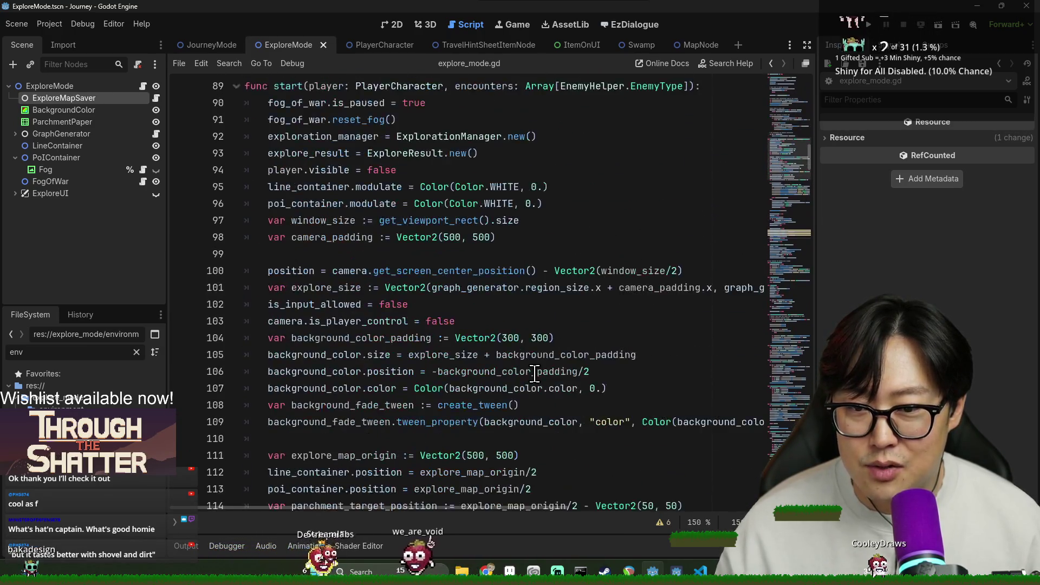
pyautogui.scroll(11, 534, 372)
pyautogui.scroll(5, 534, 372)
pyautogui.scroll(3, 533, 372)
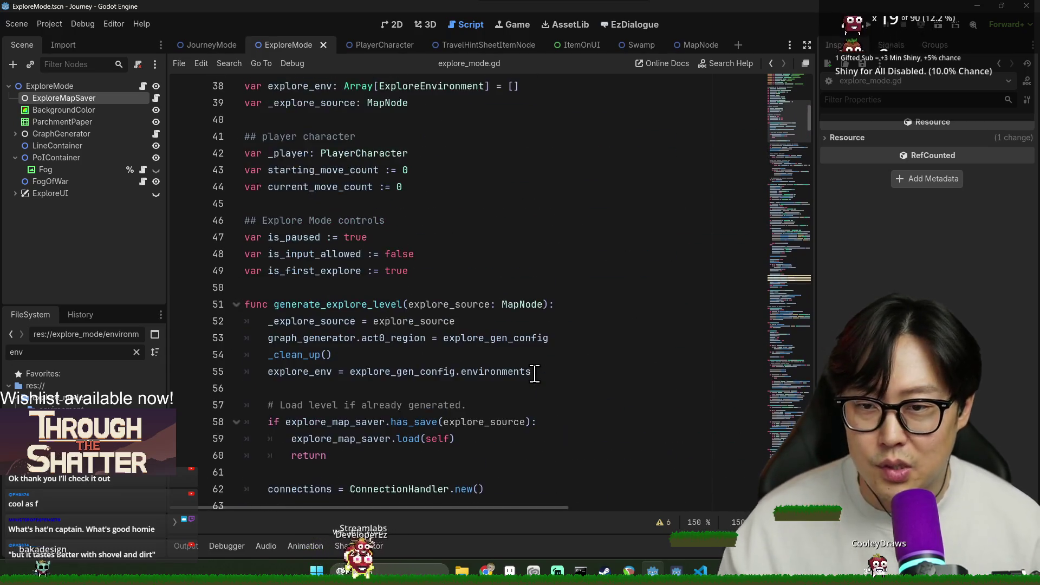
pyautogui.scroll(-5, 531, 369)
pyautogui.scroll(-9, 342, 291)
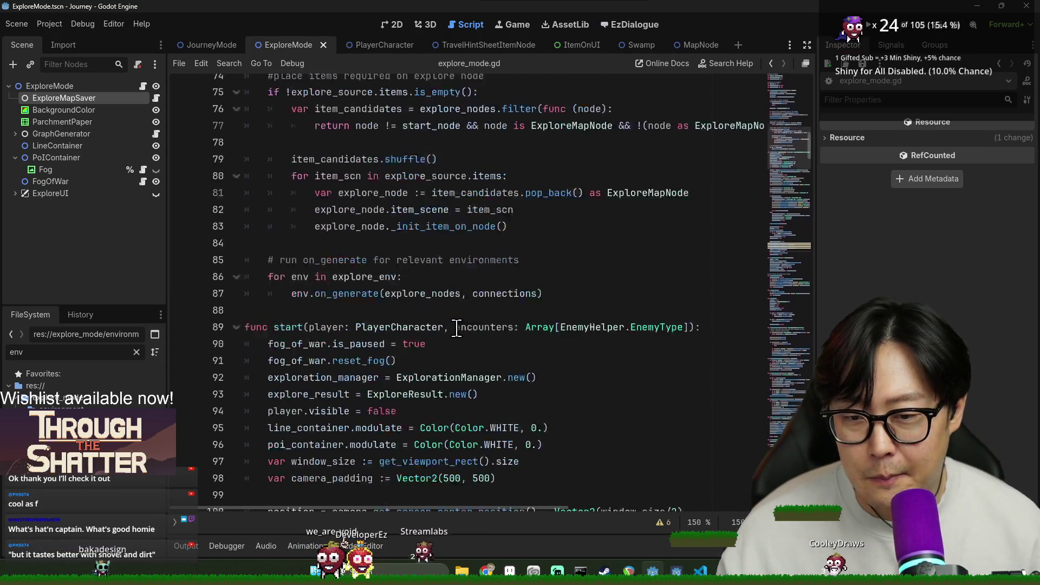
pyautogui.hotkey('ctrl', 's')
pyautogui.click(401, 372)
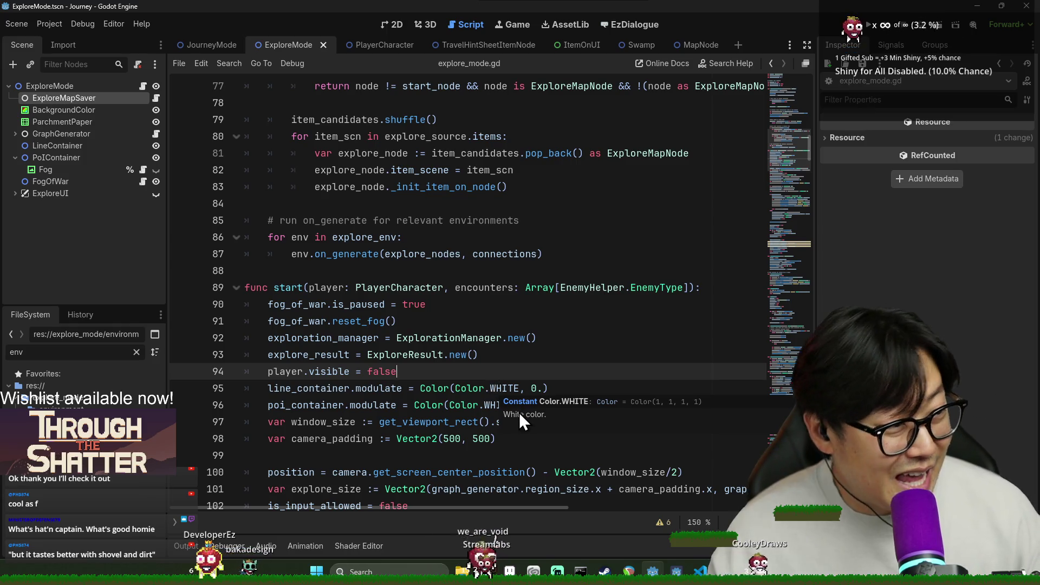
pyautogui.click(551, 340)
pyautogui.hotkey('ctrl', 's')
pyautogui.scroll(3, 439, 341)
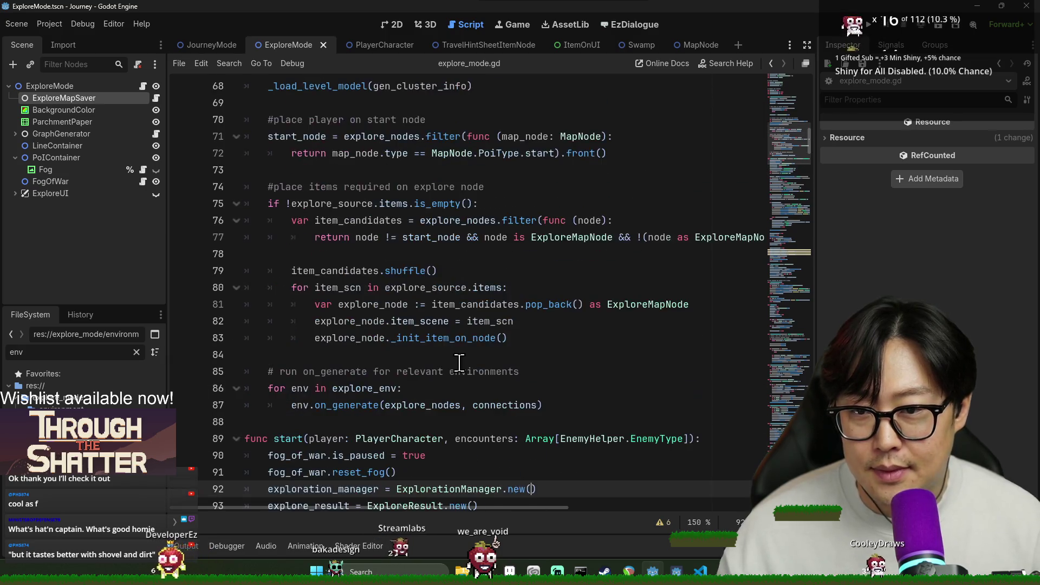
pyautogui.scroll(2, 460, 362)
pyautogui.scroll(-9, 453, 370)
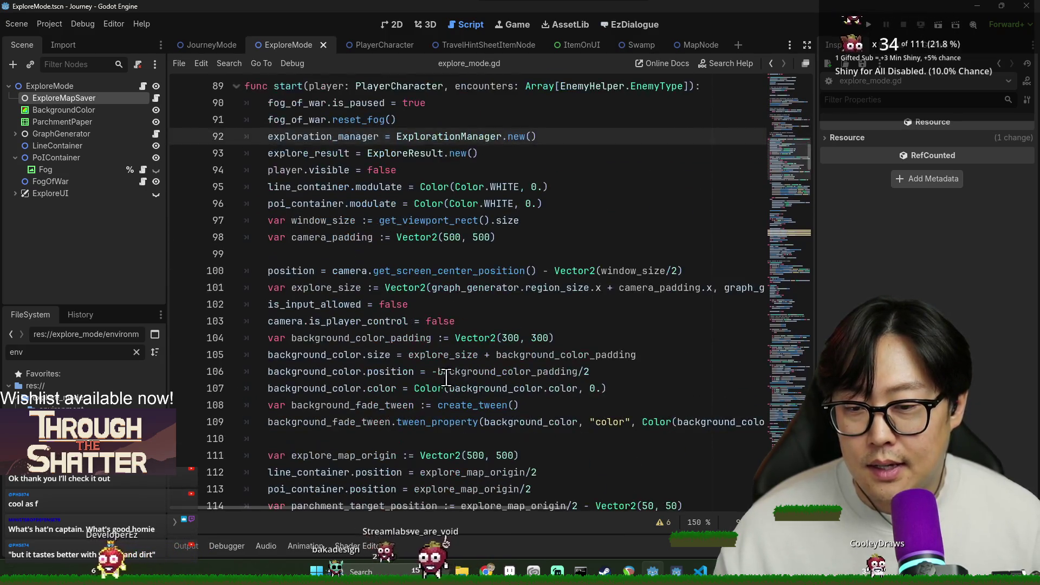
pyautogui.scroll(-3, 439, 378)
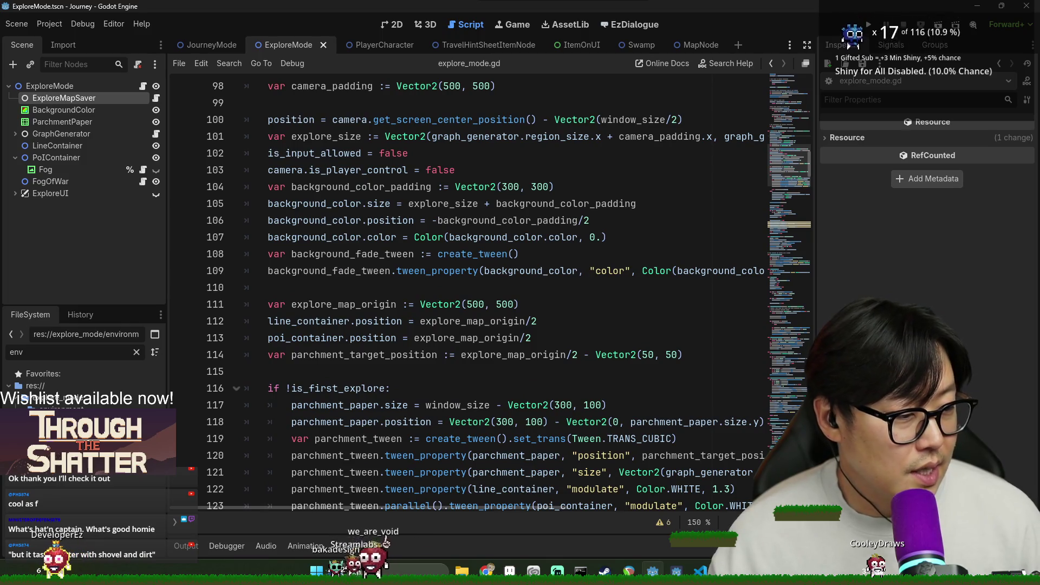
pyautogui.click(314, 372)
pyautogui.hotkey('ctrl', 's')
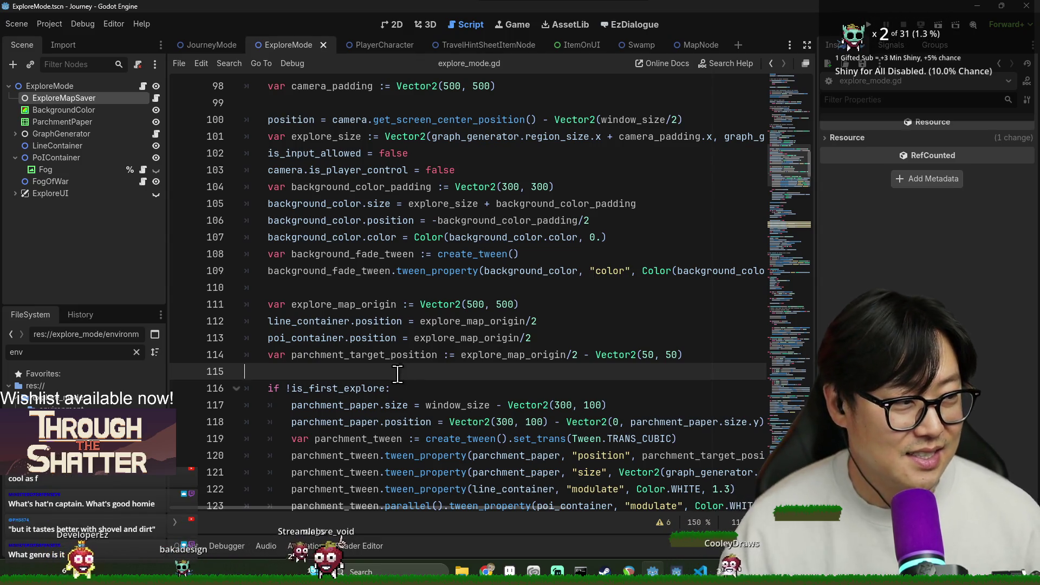
pyautogui.click(384, 339)
pyautogui.hotkey('ctrl', 's')
pyautogui.click(342, 204)
pyautogui.scroll(-2, 374, 265)
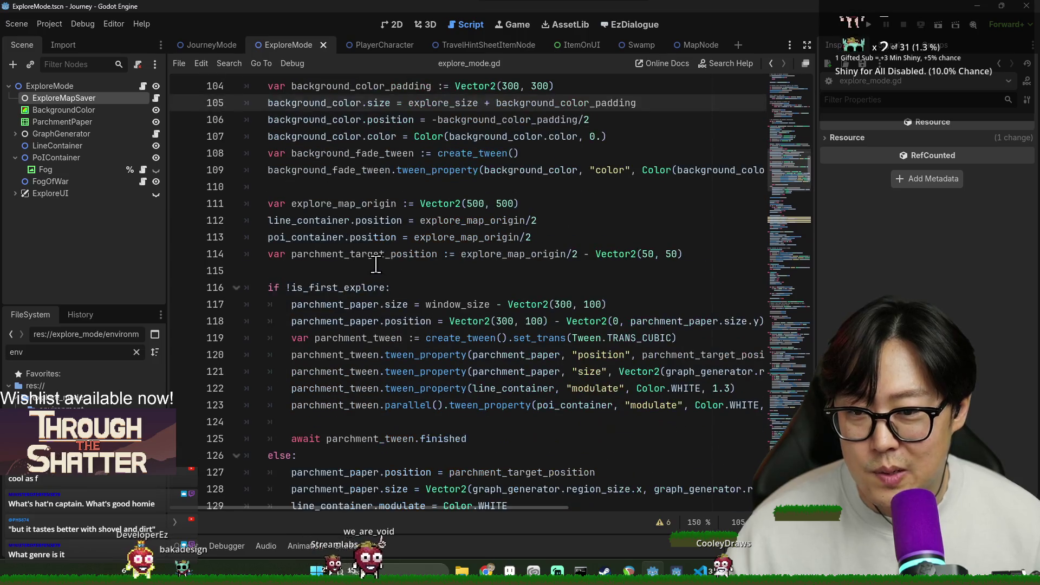
pyautogui.click(319, 189)
pyautogui.press('BackSpace')
pyautogui.hotkey('ctrl', 's')
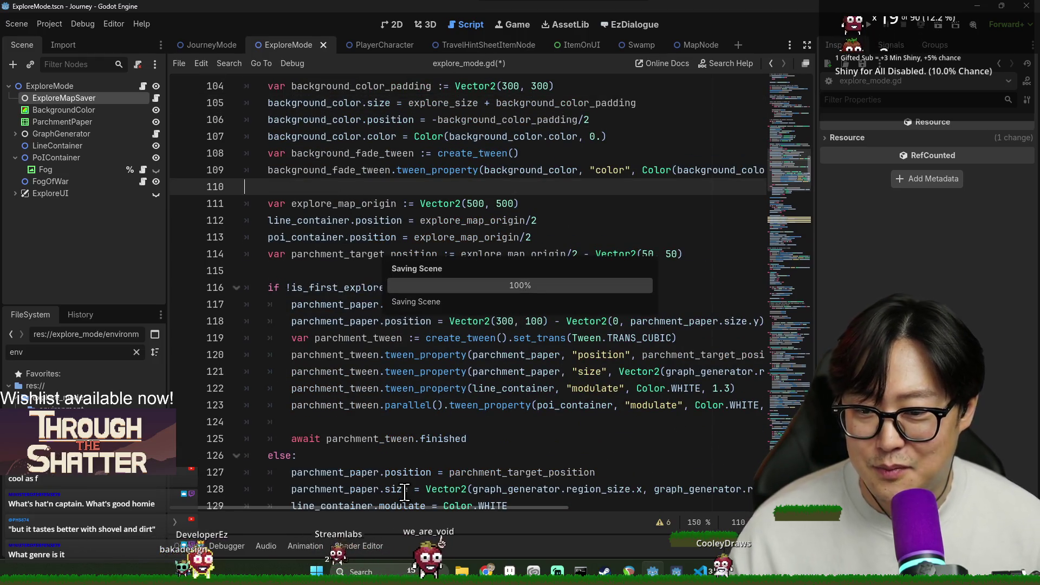
pyautogui.click(368, 271)
pyautogui.scroll(2, 373, 282)
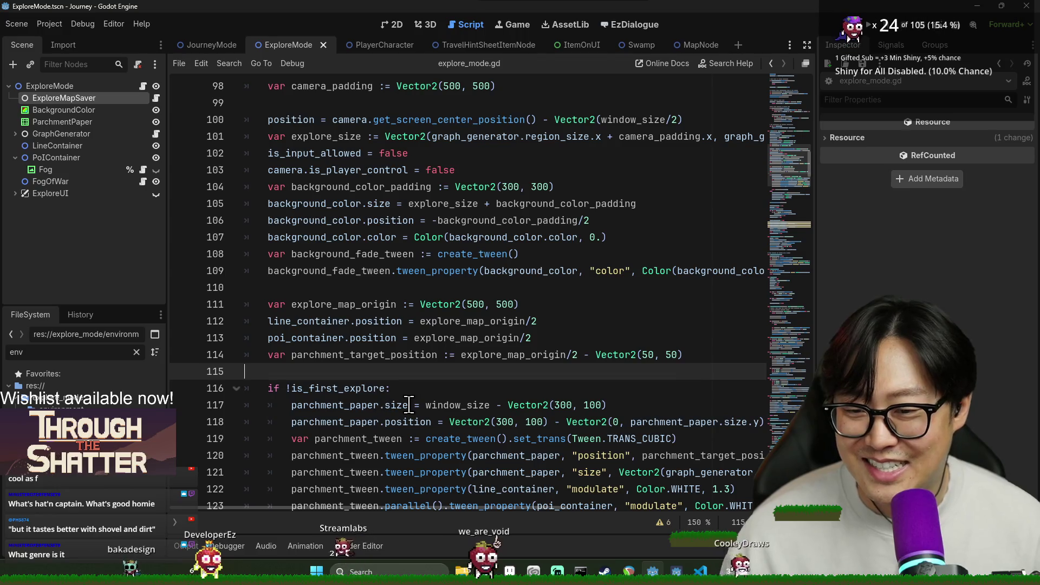
pyautogui.click(491, 287)
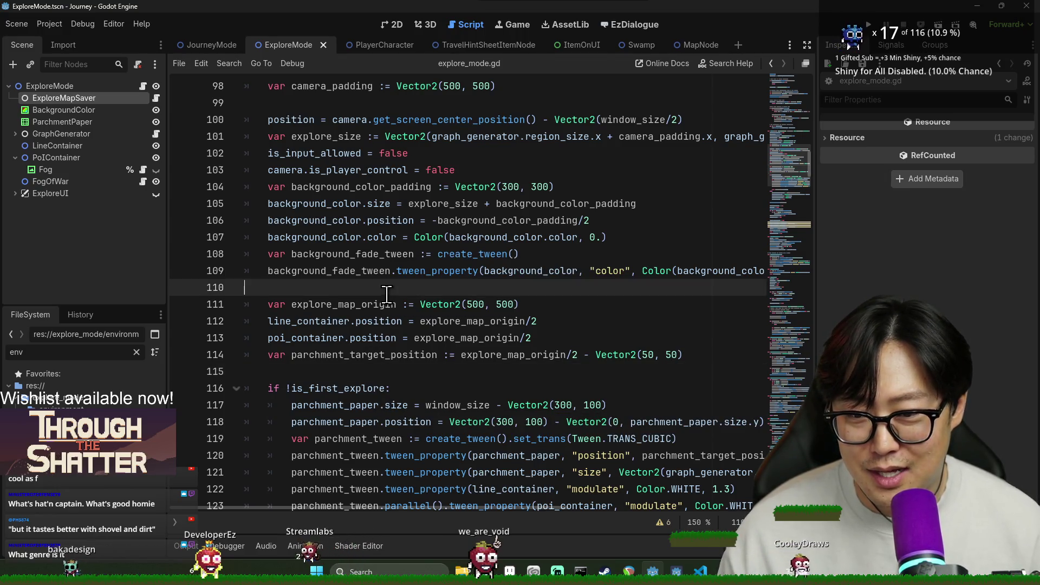
pyautogui.scroll(2, 493, 326)
pyautogui.scroll(-3, 493, 327)
pyautogui.scroll(9, 482, 363)
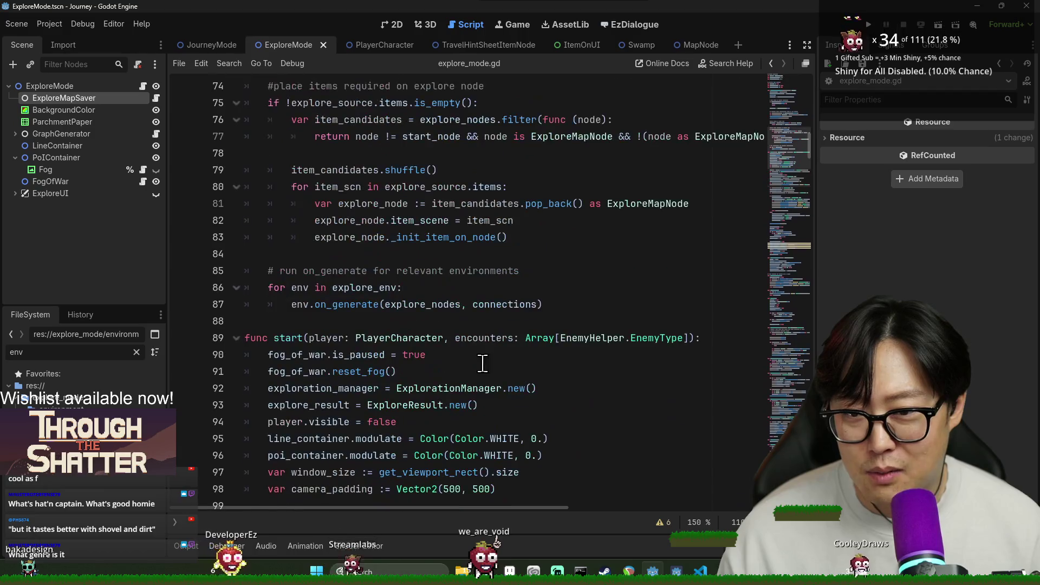
pyautogui.scroll(-2, 378, 336)
pyautogui.scroll(6, 404, 327)
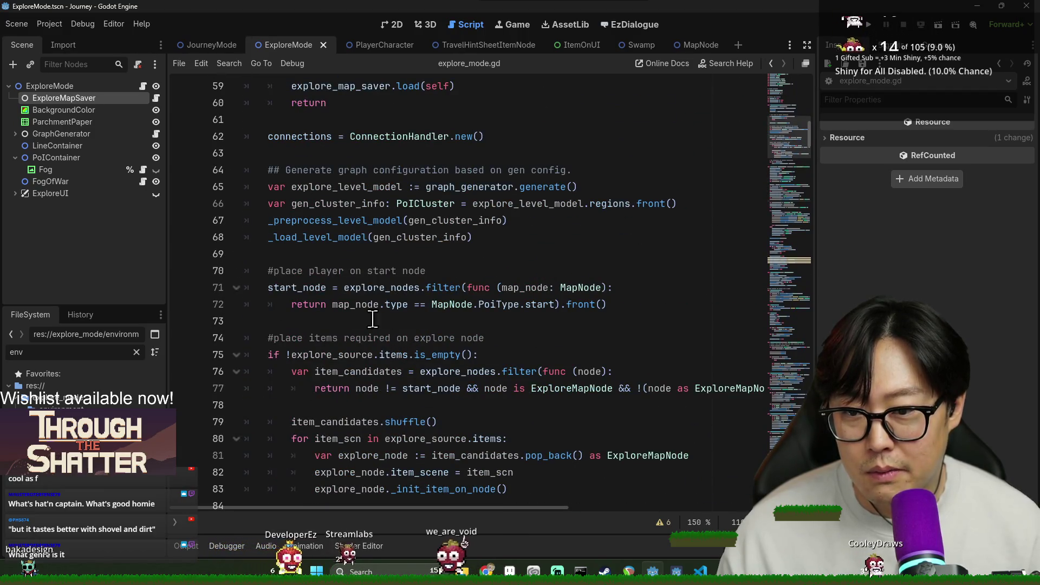
pyautogui.scroll(5, 373, 319)
pyautogui.scroll(-5, 330, 309)
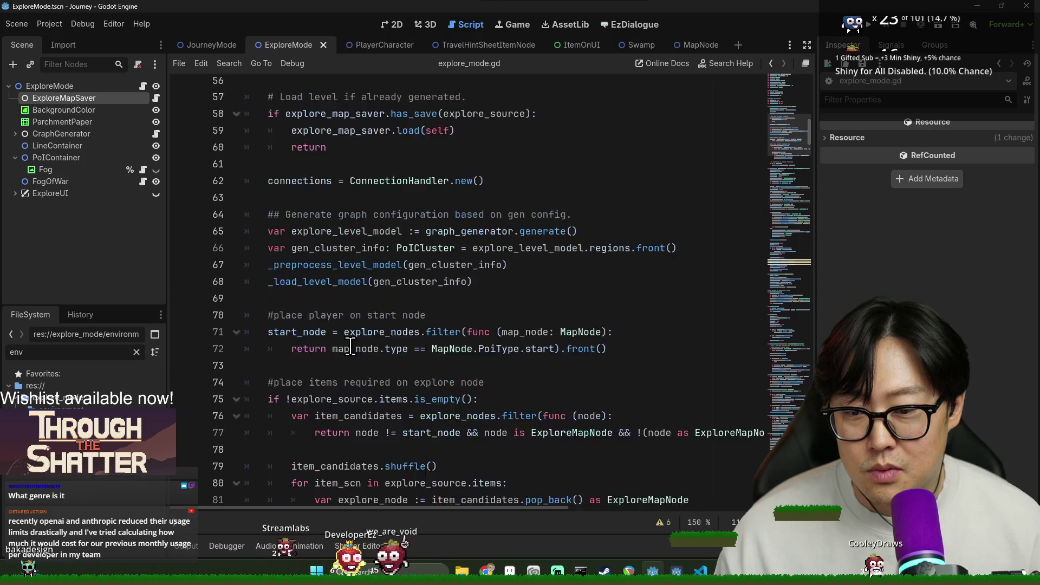
pyautogui.doubleClick(291, 288)
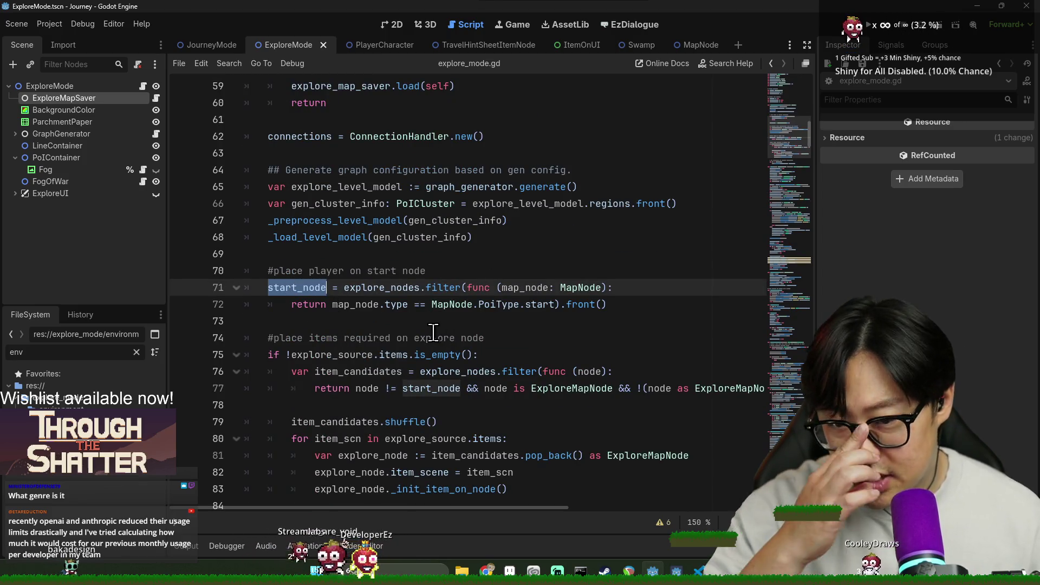
pyautogui.click(279, 288)
pyautogui.doubleClick(279, 287)
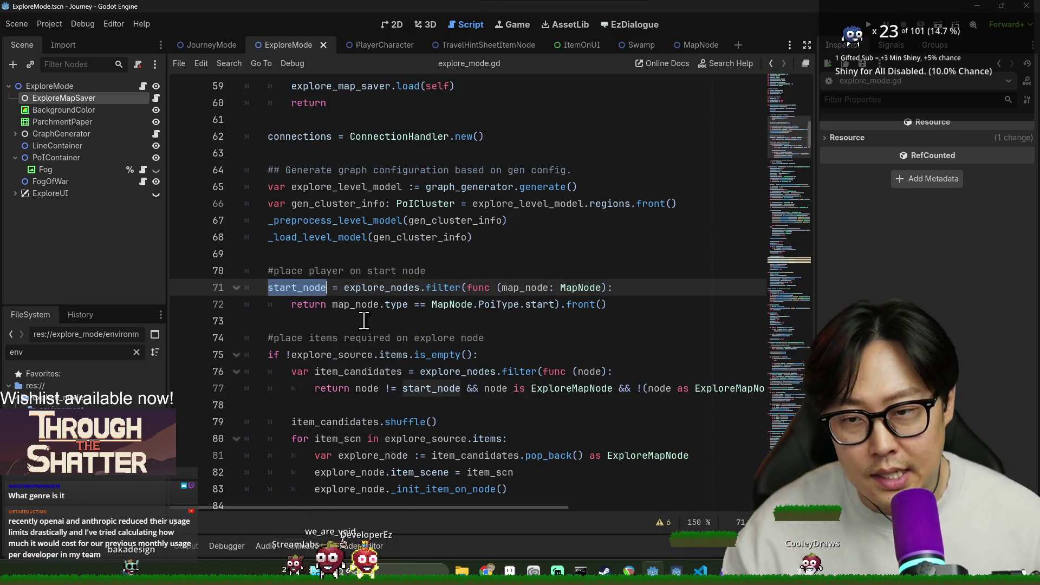
pyautogui.doubleClick(370, 288)
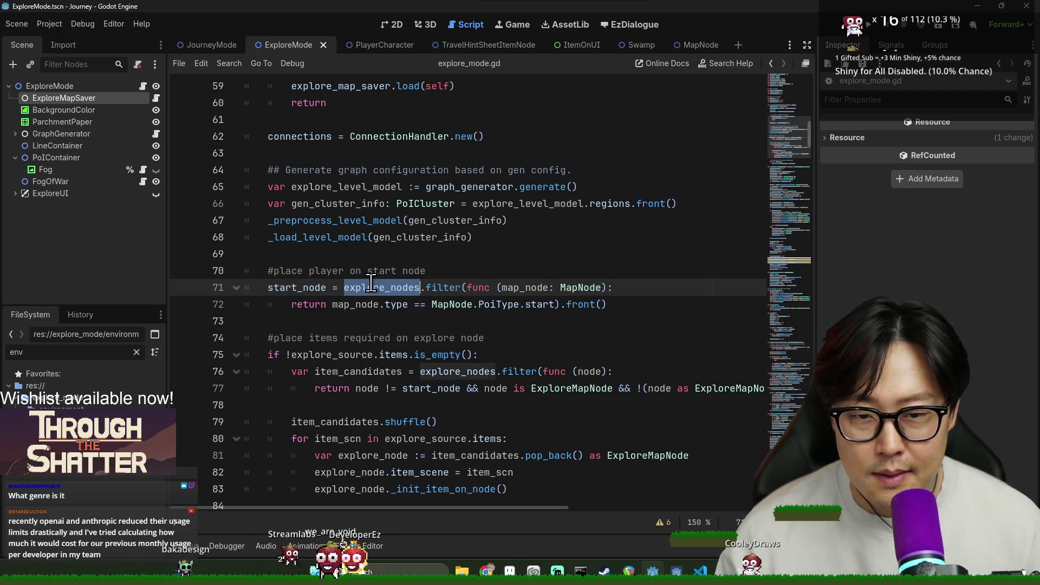
pyautogui.click(514, 305)
pyautogui.doubleClick(295, 287)
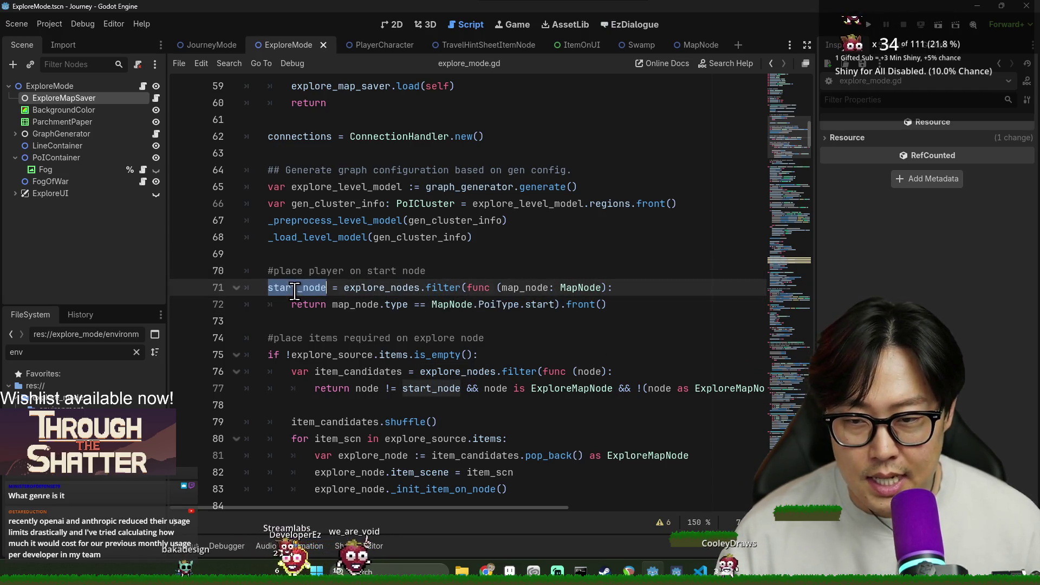
pyautogui.click(266, 273)
pyautogui.keyDown('shift'); pyautogui.click(627, 304); pyautogui.keyUp('shift')
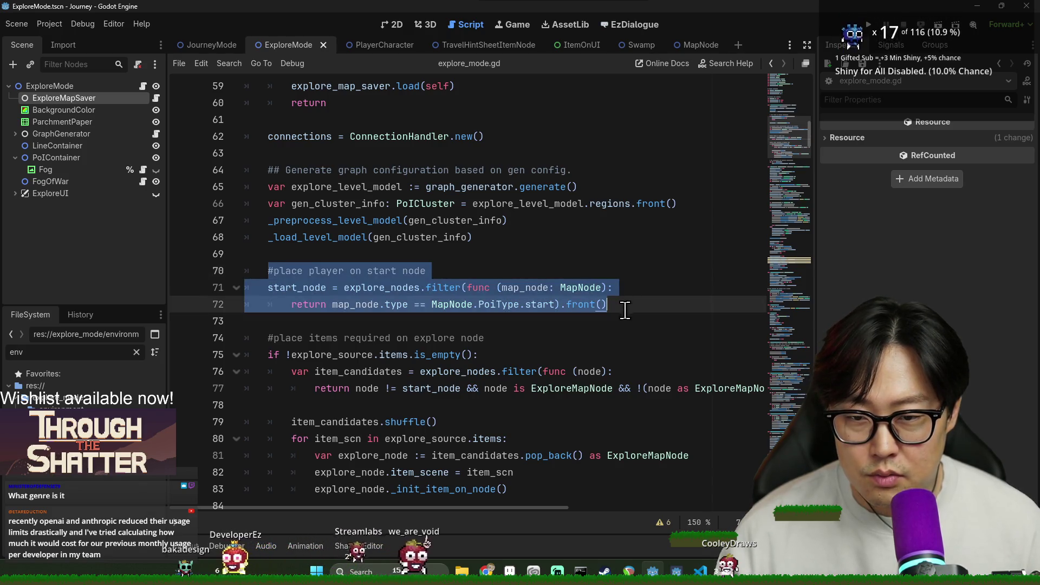
pyautogui.scroll(5, 406, 317)
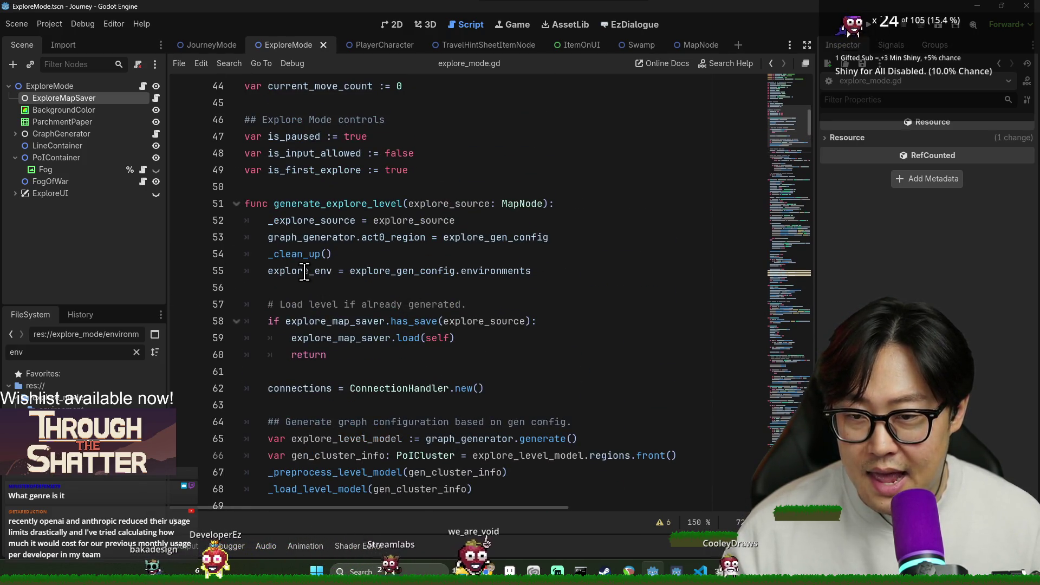
pyautogui.scroll(-2, 312, 266)
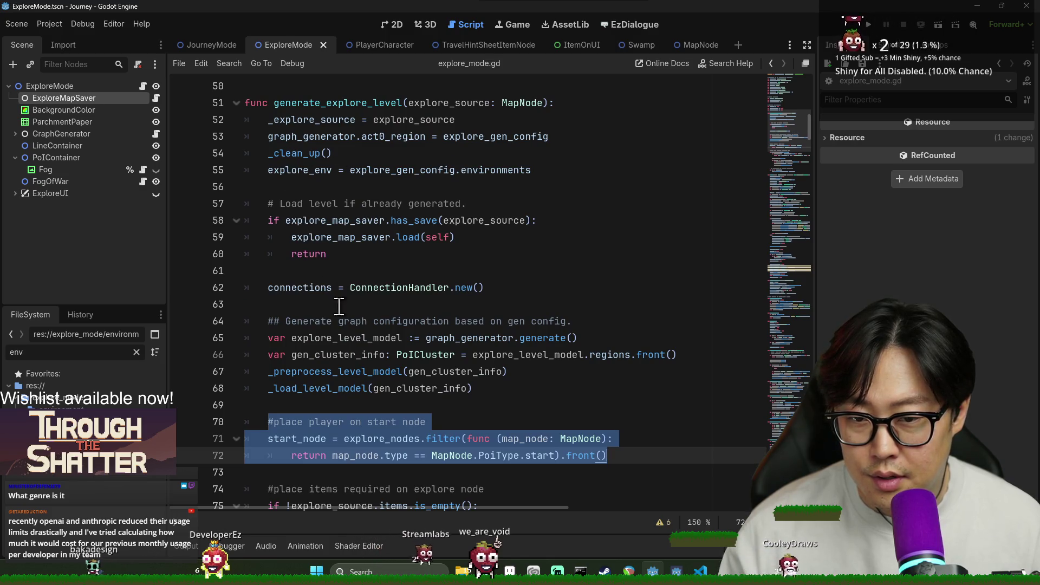
pyautogui.doubleClick(311, 284)
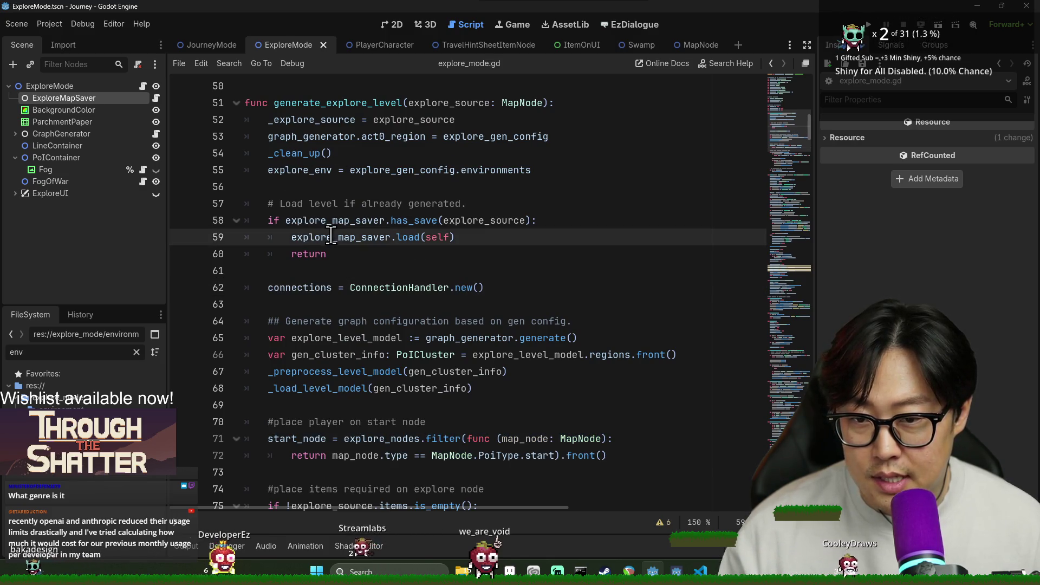
pyautogui.doubleClick(314, 236)
pyautogui.scroll(-1, 372, 292)
pyautogui.scroll(-1, 358, 314)
pyautogui.scroll(1, 349, 328)
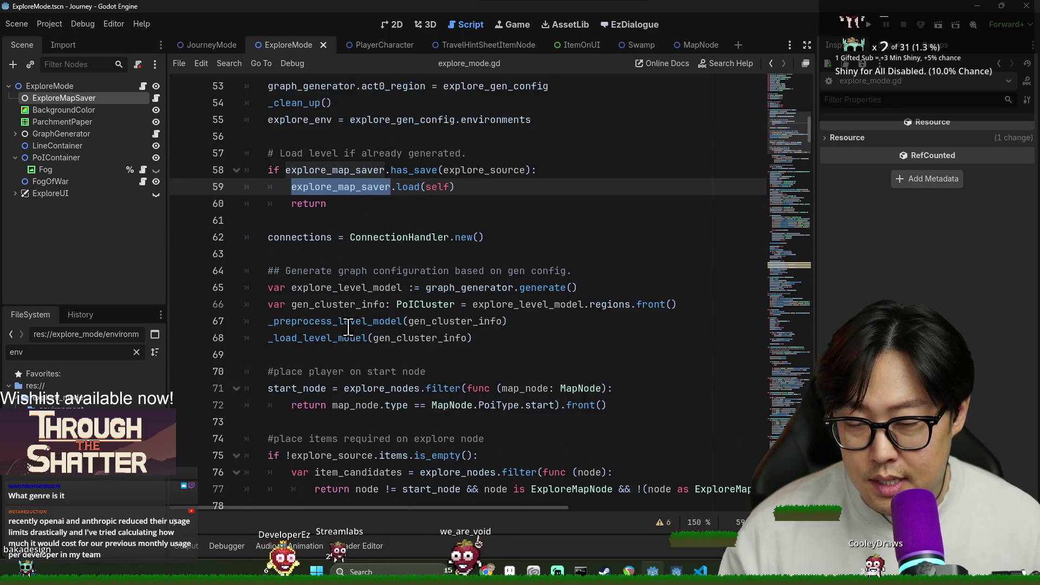
pyautogui.scroll(-1, 349, 332)
pyautogui.doubleClick(278, 335)
pyautogui.click(274, 322)
pyautogui.scroll(-2, 343, 348)
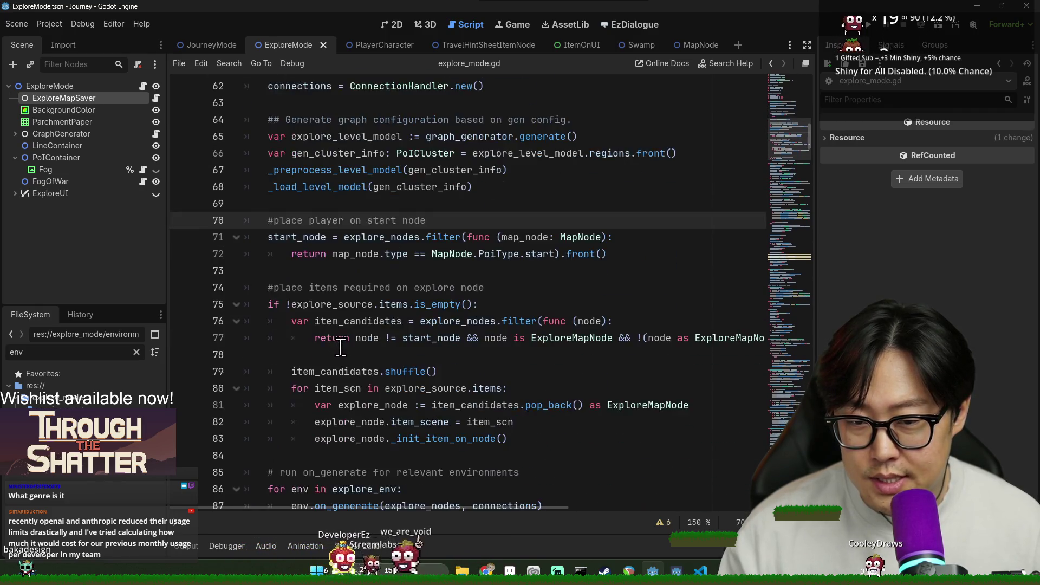
pyautogui.scroll(2, 349, 360)
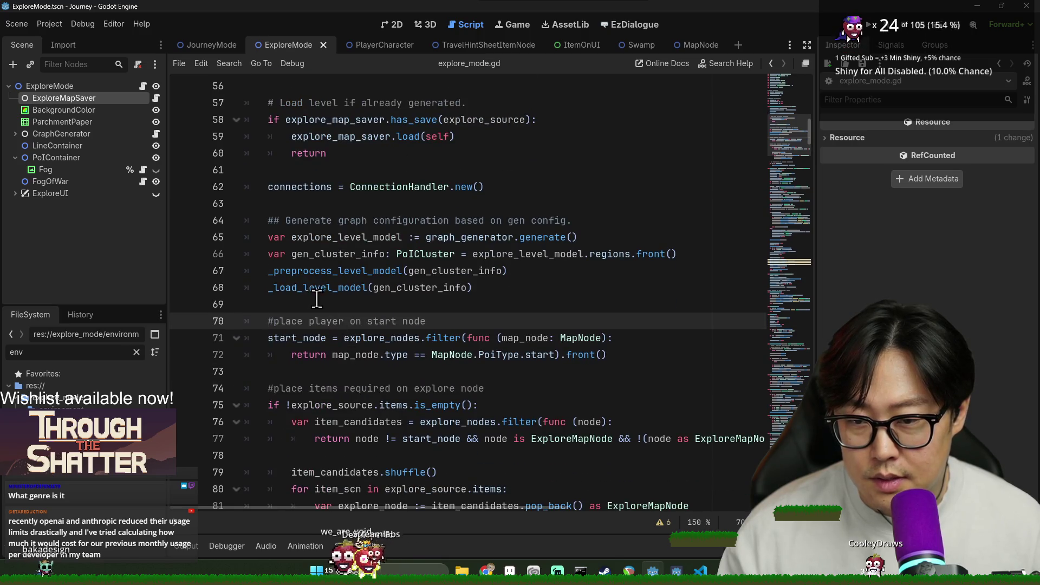
pyautogui.moveTo(317, 298); pyautogui.dragTo(262, 223)
pyautogui.scroll(3, 286, 237)
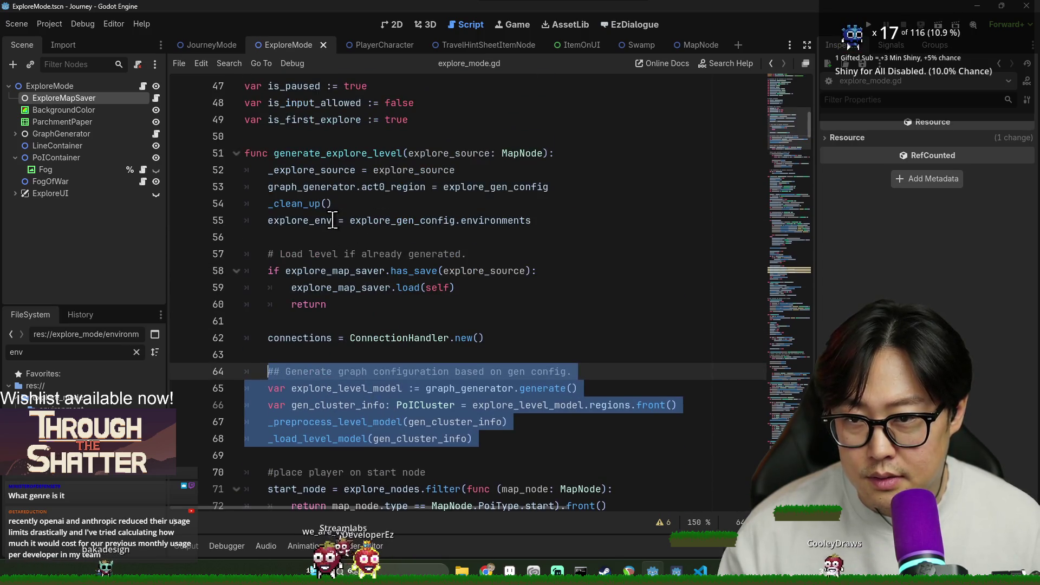
pyautogui.click(334, 439)
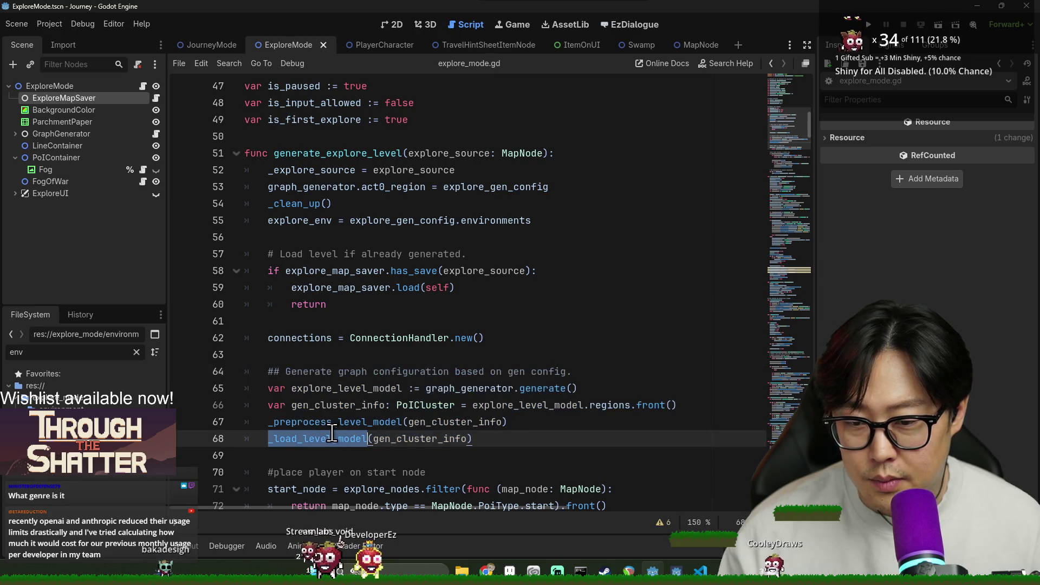
pyautogui.doubleClick(331, 439)
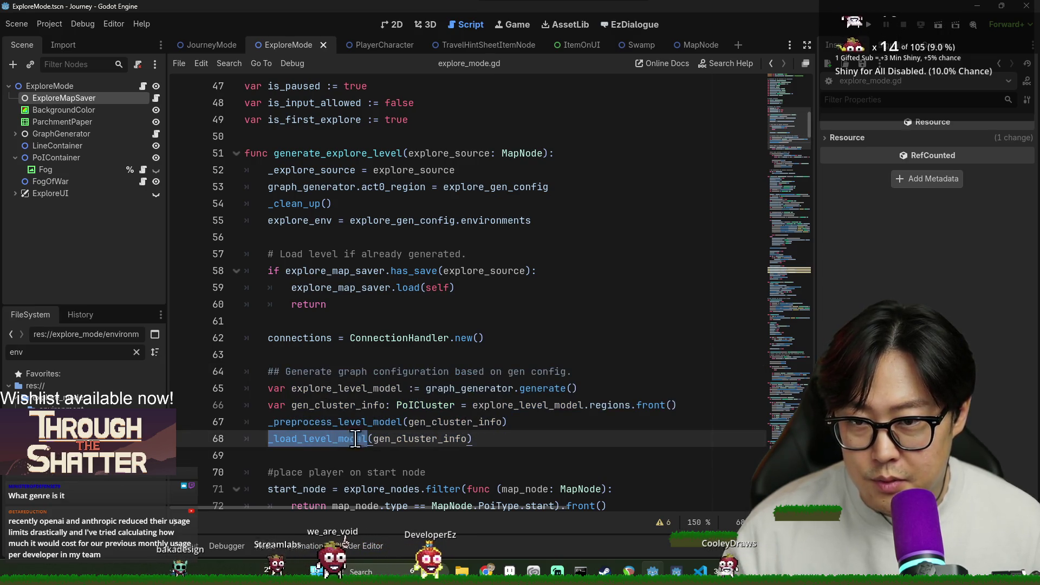
pyautogui.scroll(-4, 355, 439)
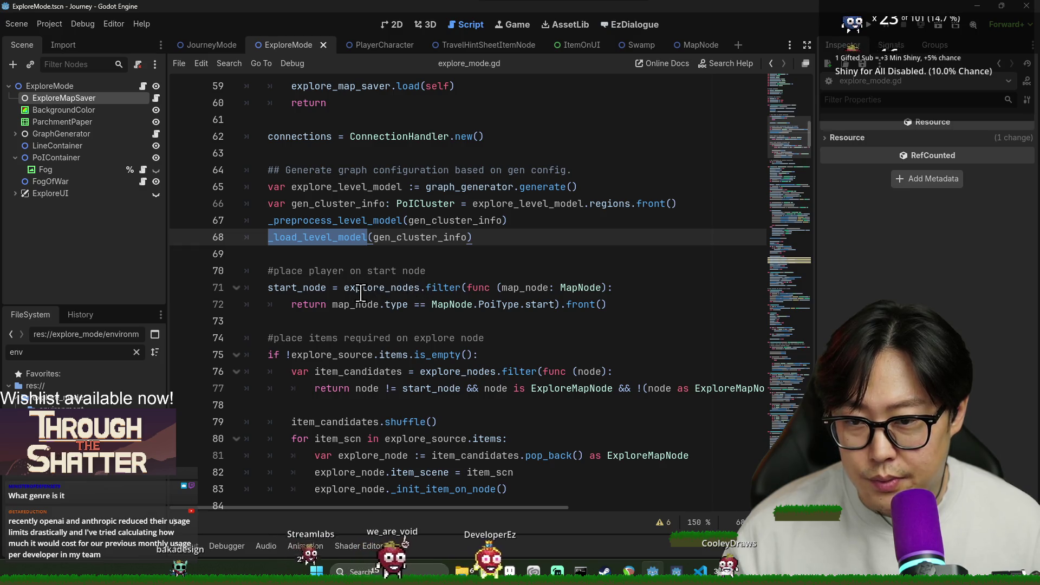
pyautogui.doubleClick(303, 287)
pyautogui.click(380, 254)
pyautogui.scroll(1, 423, 252)
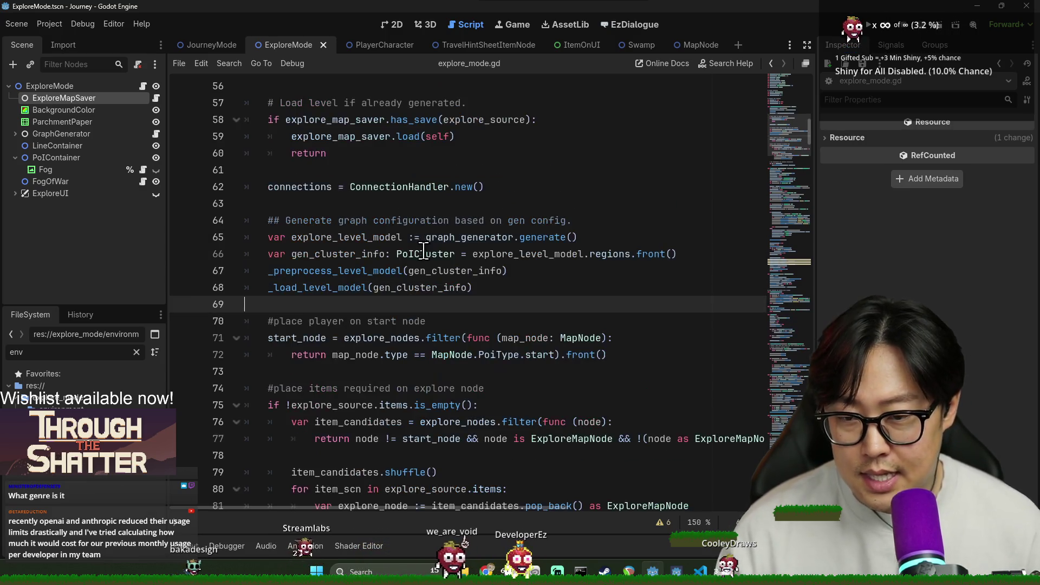
pyautogui.scroll(2, 423, 251)
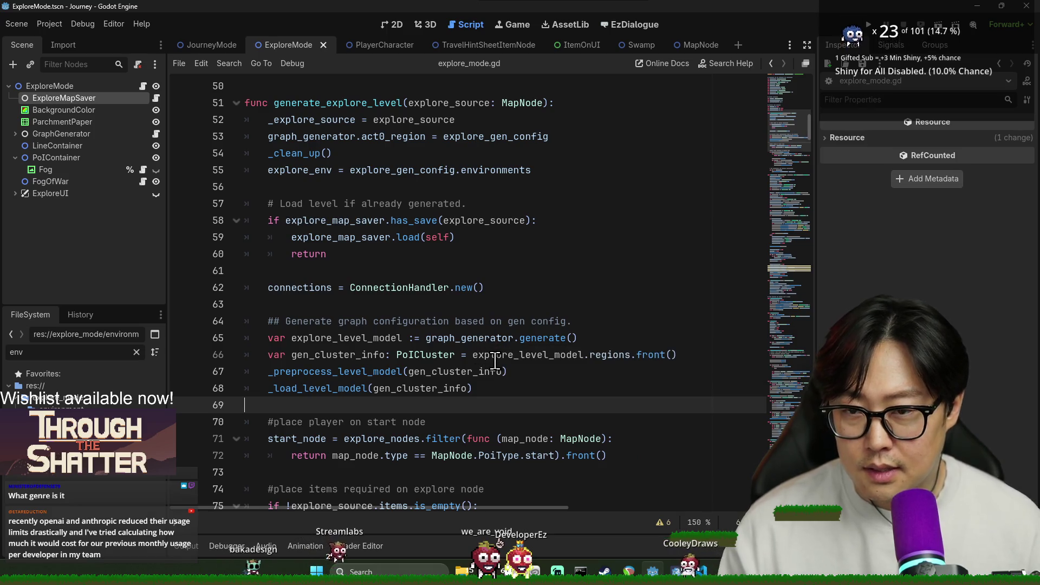
pyautogui.moveTo(496, 361)
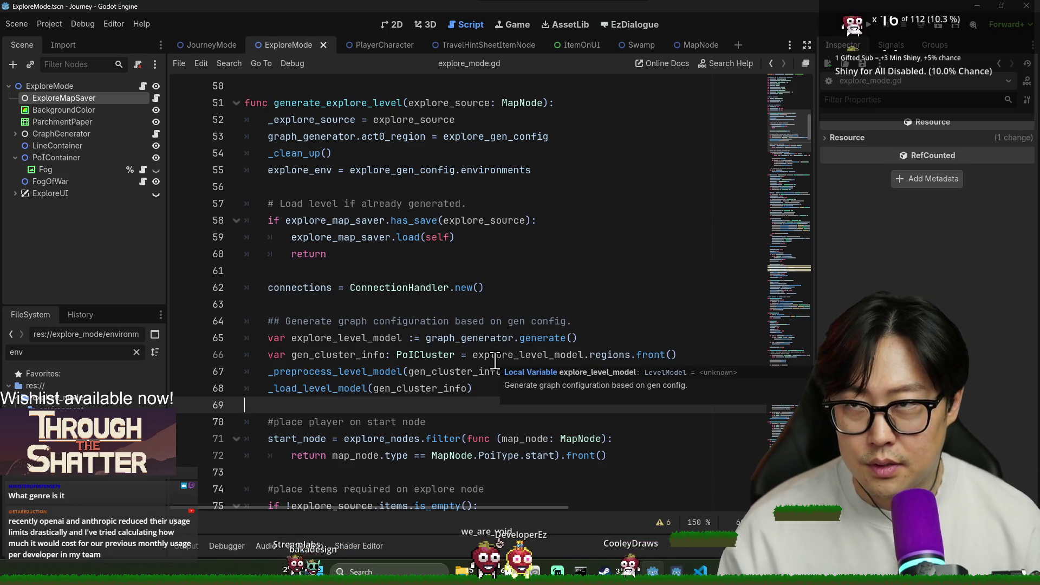
# Write a new func _level_processing(): header above the '#place player on start node' code.
pyautogui.press('Return')
pyautogui.write('func _')
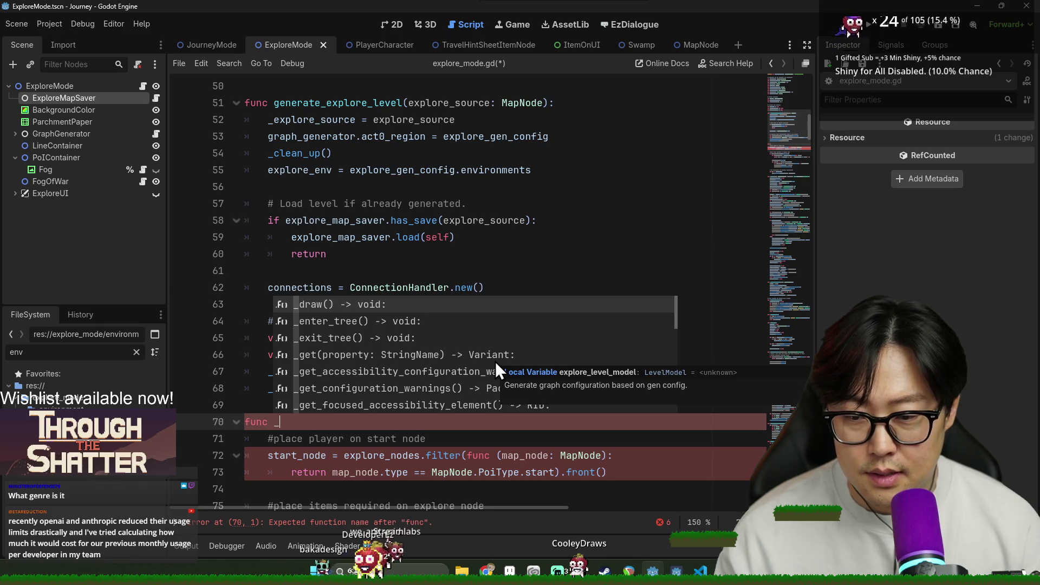
pyautogui.write('leve')
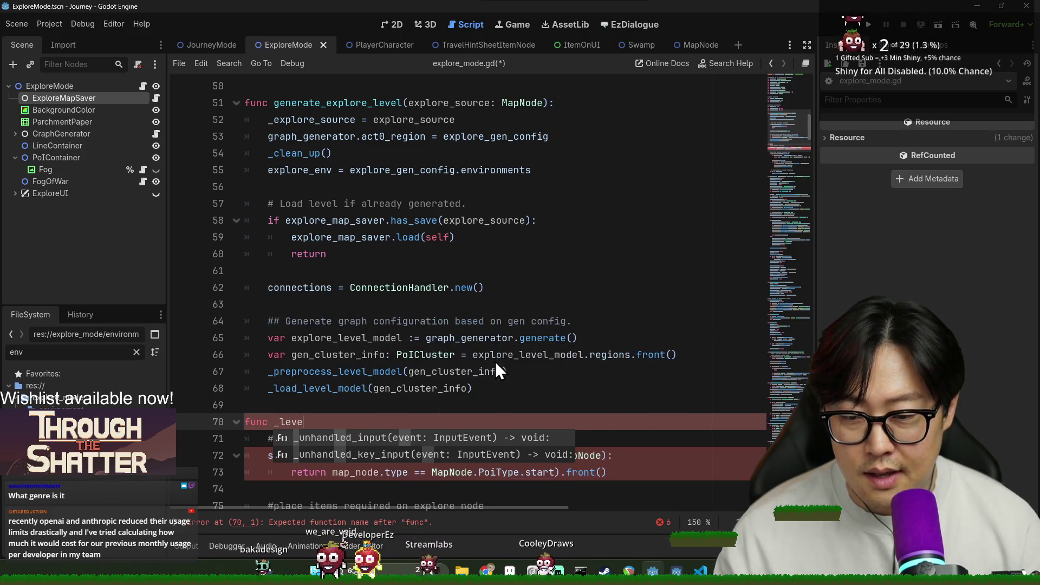
pyautogui.write('l_processing():')
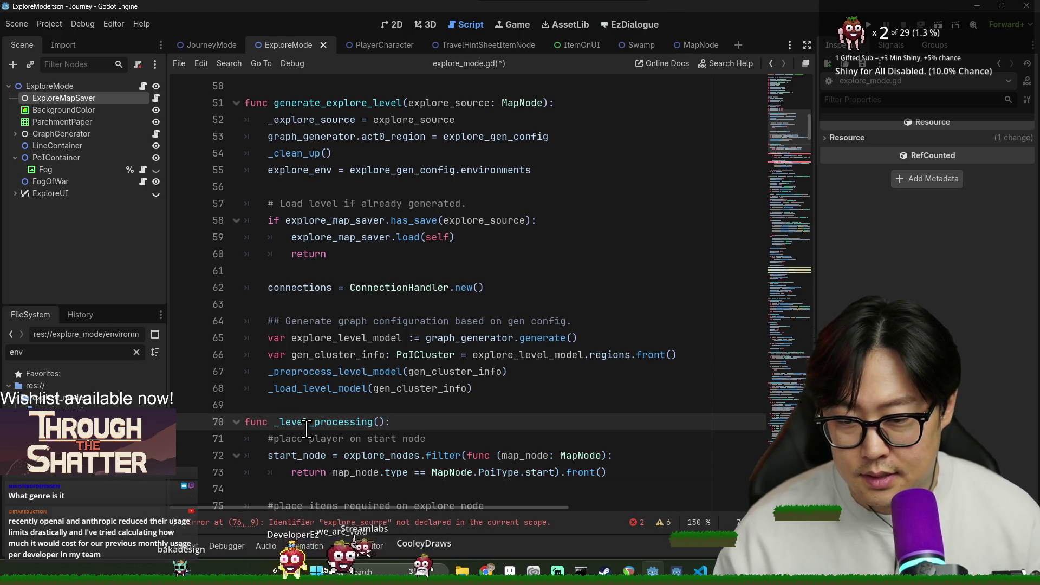
pyautogui.doubleClick(361, 423)
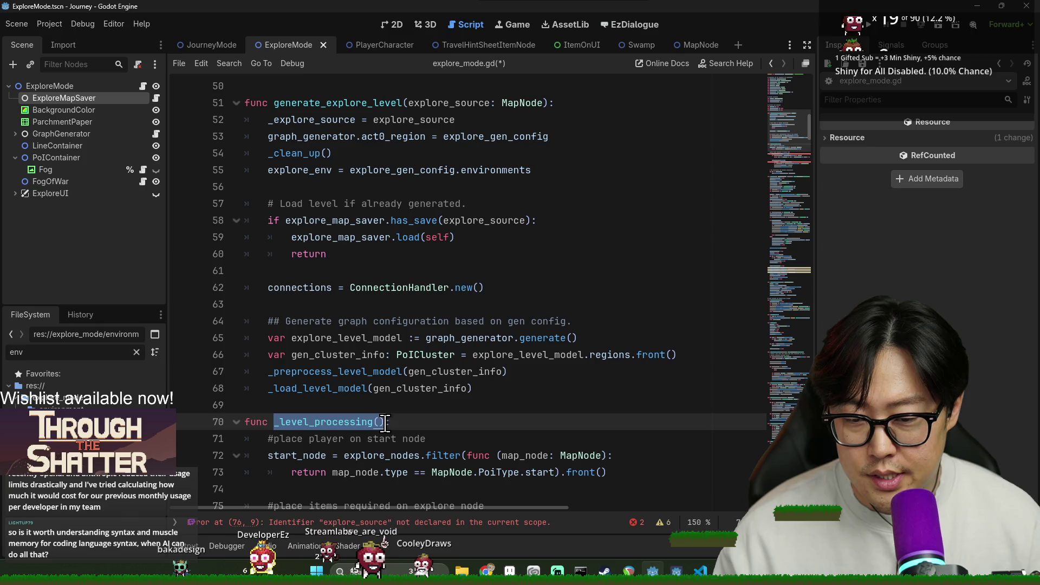
# Add a _process_level() call on line 69, after the _load_level_model line.
pyautogui.click(490, 394)
pyautogui.press('Return')
pyautogui.write('_level_processing()')
pyautogui.write('()')
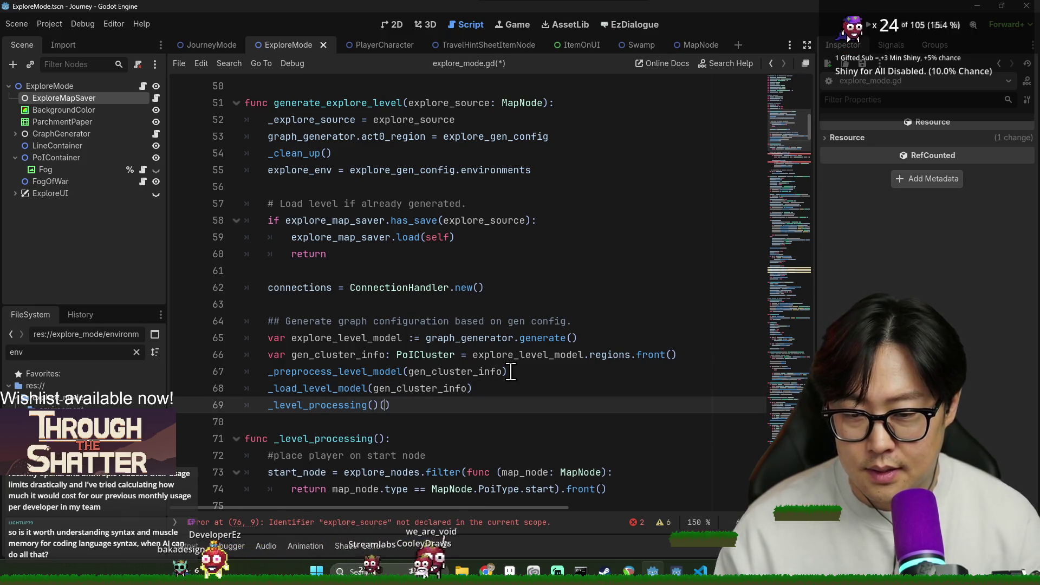
pyautogui.doubleClick(299, 407)
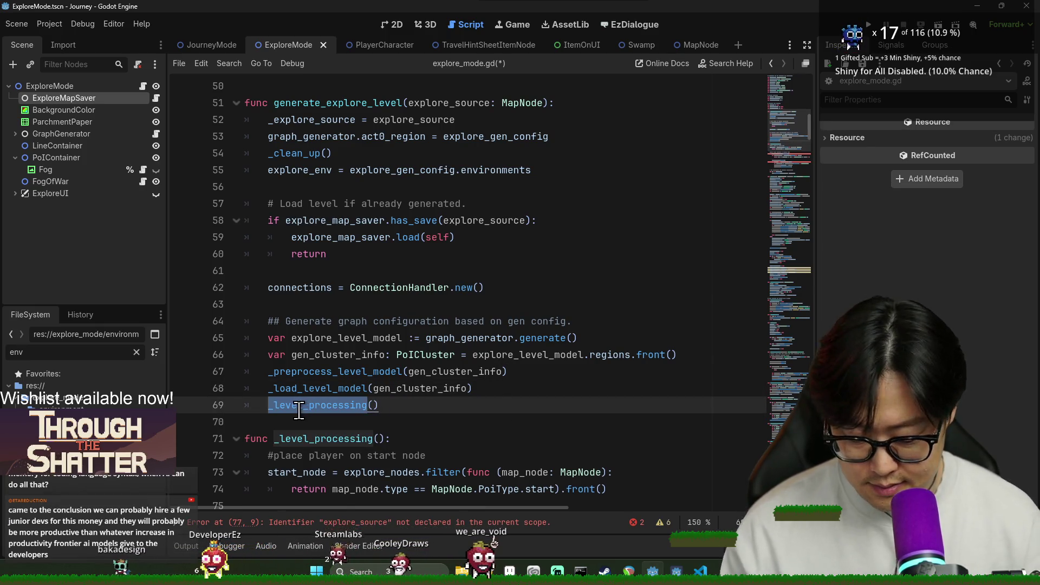
pyautogui.write('_process_level')
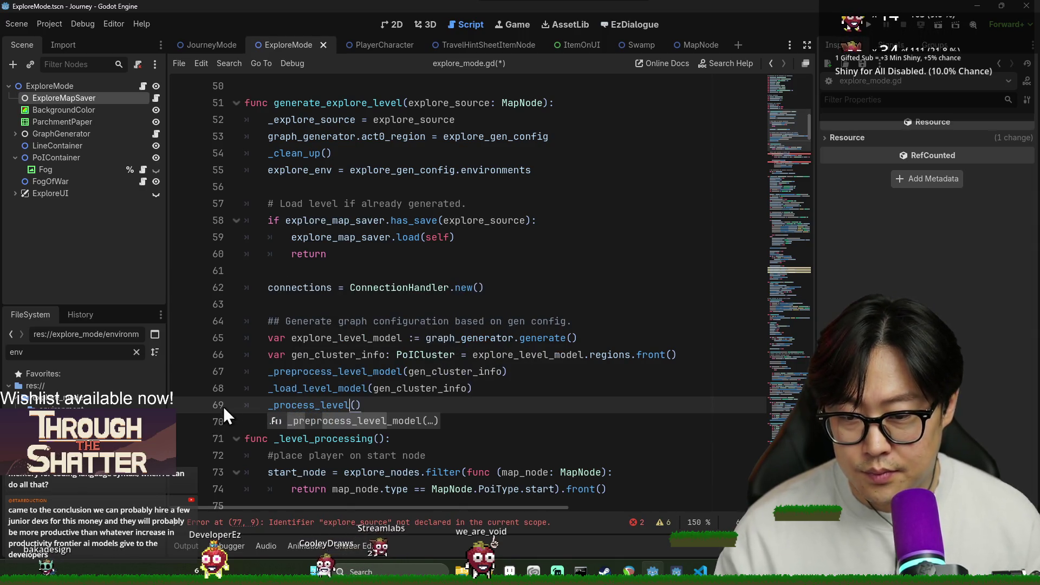
pyautogui.click(276, 422)
pyautogui.press('Return')
pyautogui.write('## Analyze /')
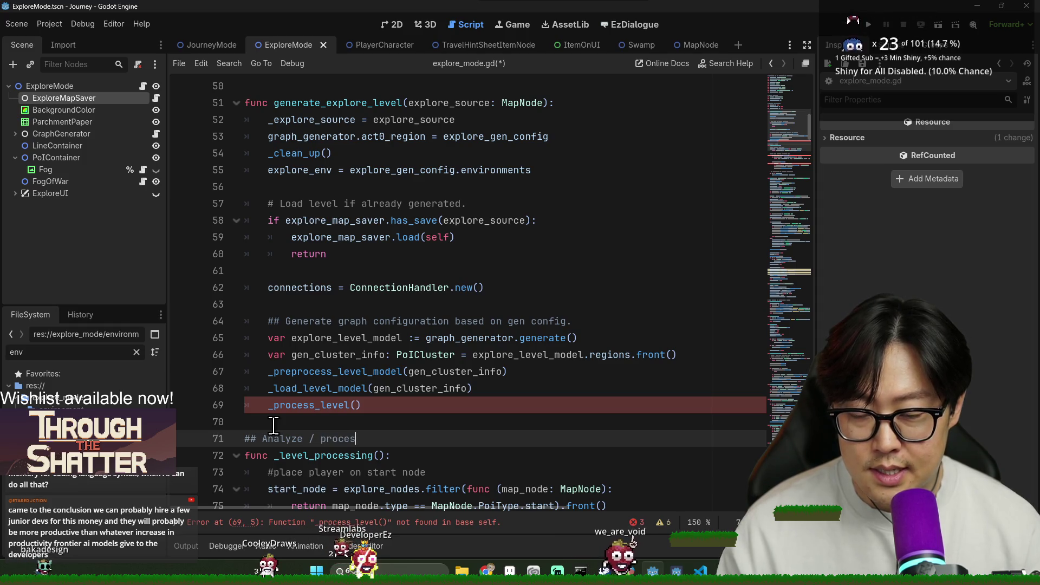
# Write a ## comment about setting global variables and settings from generated nodes, then save.
pyautogui.write('proces the generated nodes and connectiosn to ass')
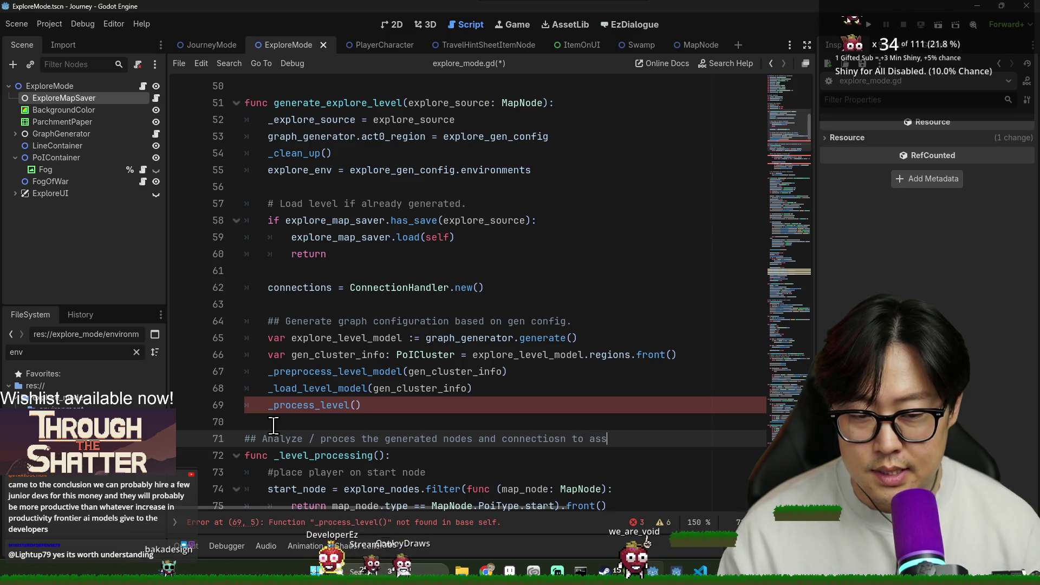
pyautogui.write('ign ap')
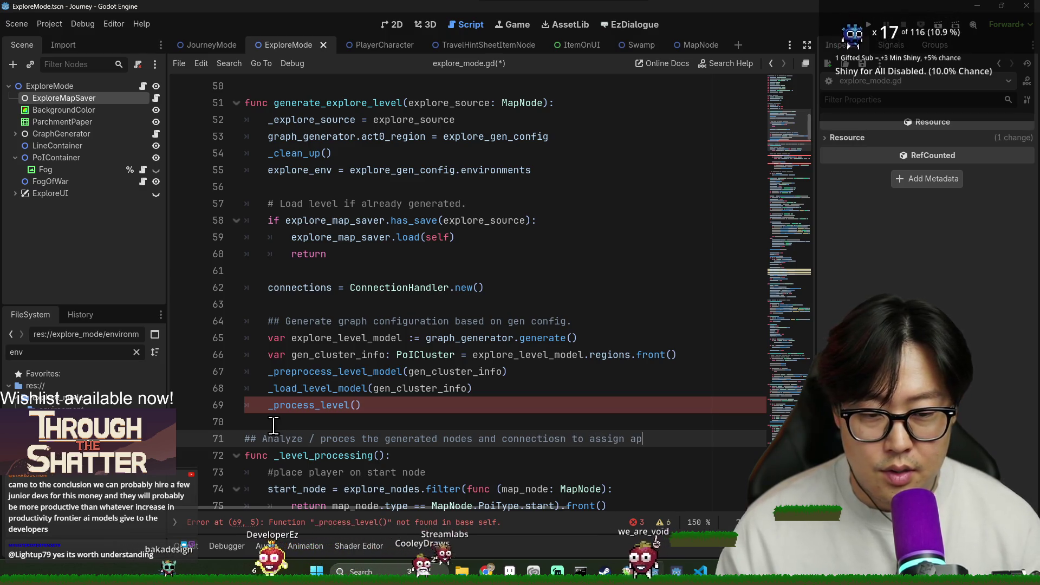
pyautogui.write('propriate ')
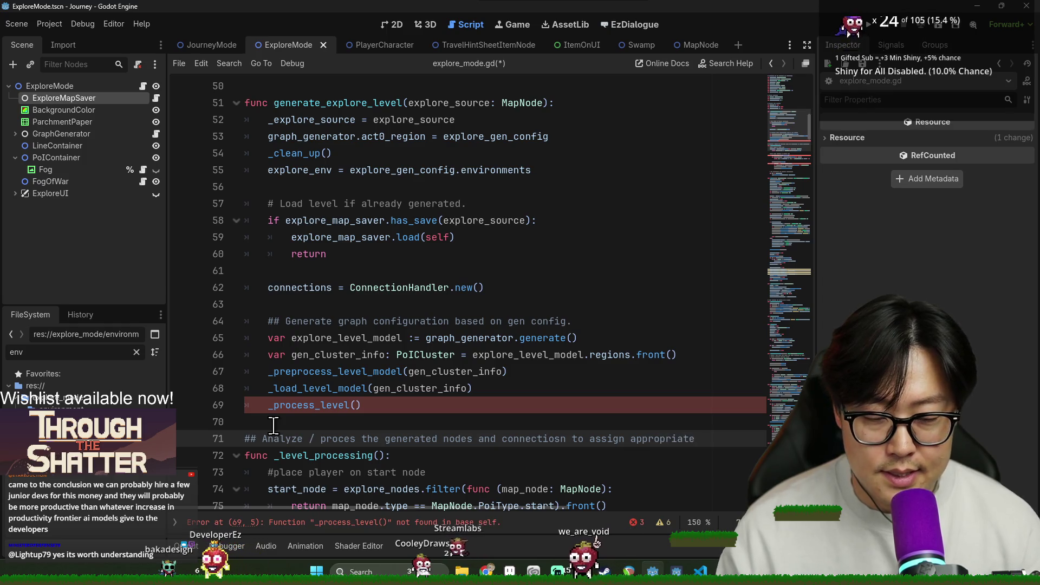
pyautogui.write('global vairalb')
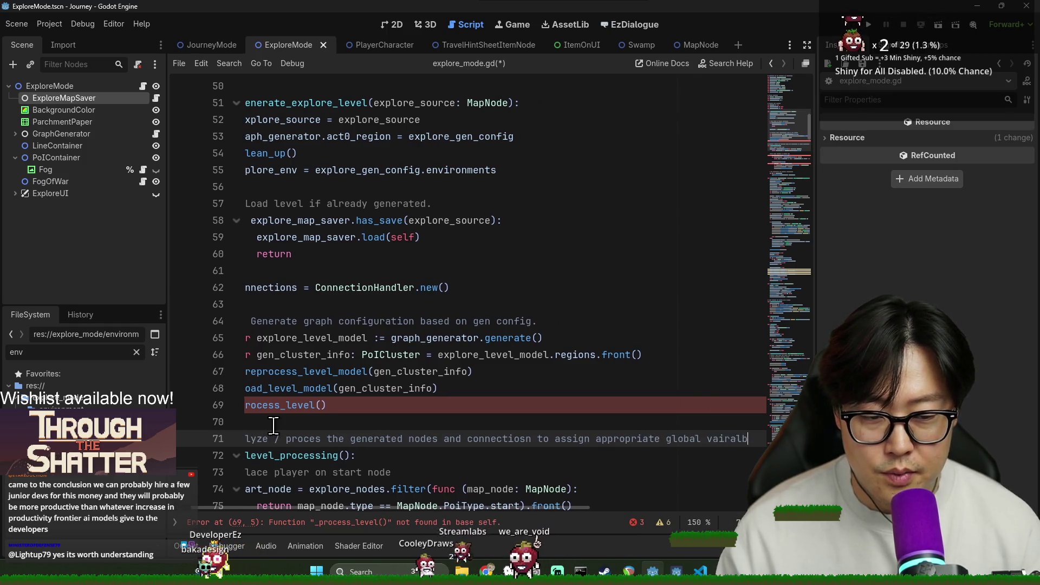
pyautogui.write('es and setitgn')
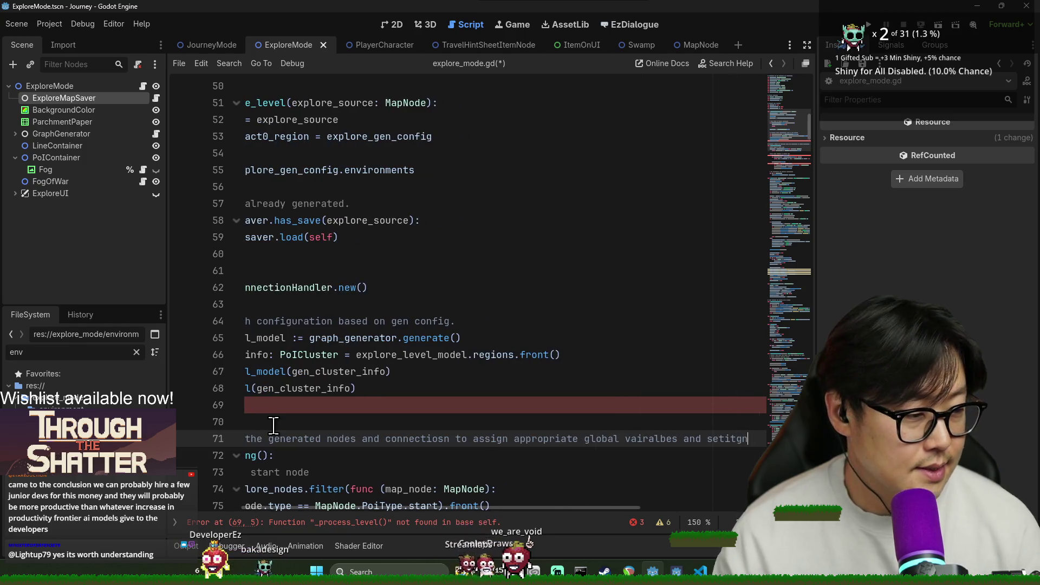
pyautogui.press('BackSpace')
pyautogui.press('BackSpace')
pyautogui.press('BackSpace')
pyautogui.write('tings.')
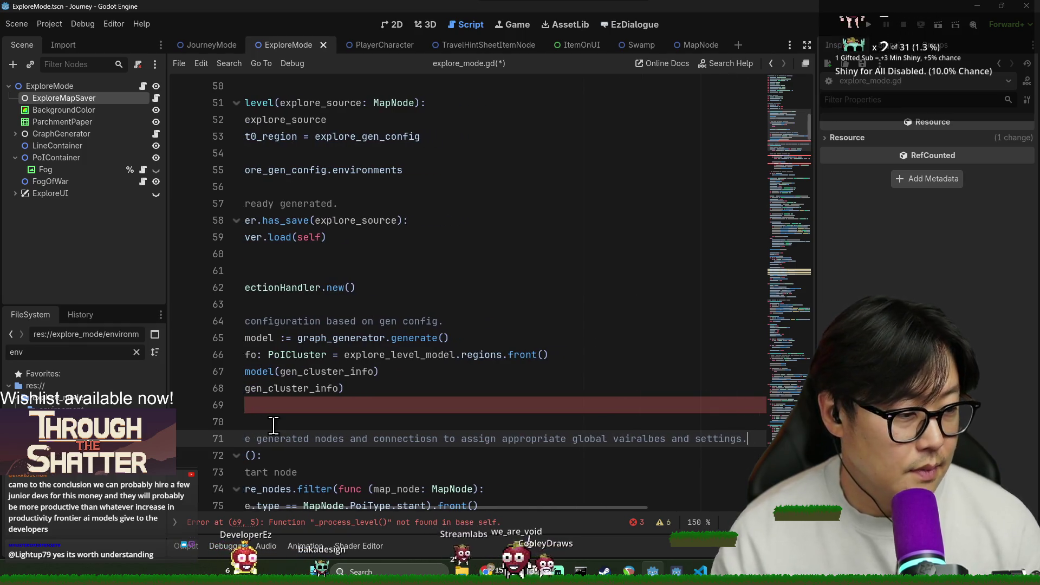
pyautogui.hotkey('ctrl', 's')
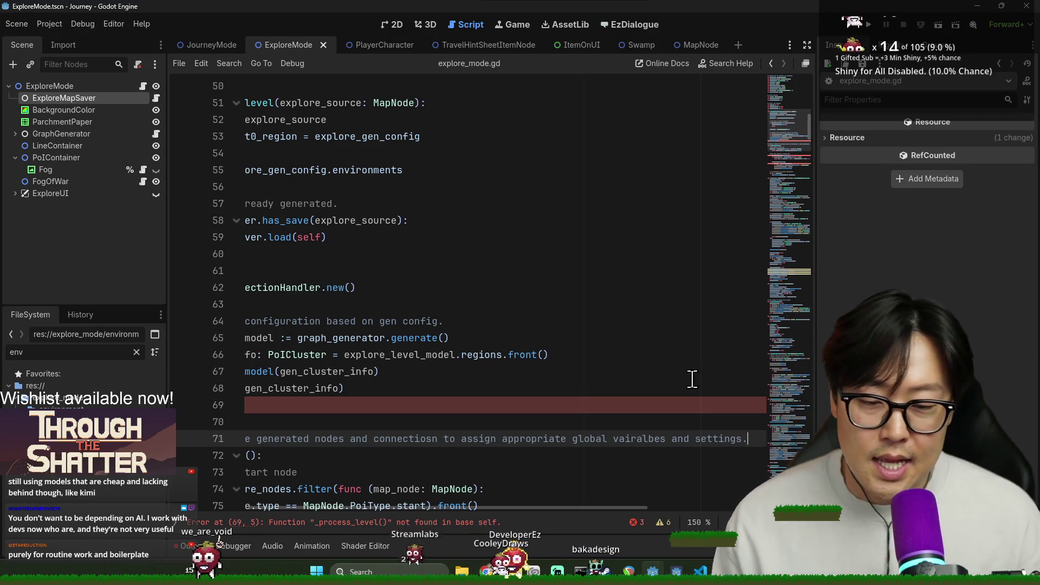
pyautogui.moveTo(553, 508); pyautogui.dragTo(411, 512)
pyautogui.click(428, 407)
pyautogui.hotkey('ctrl', 's')
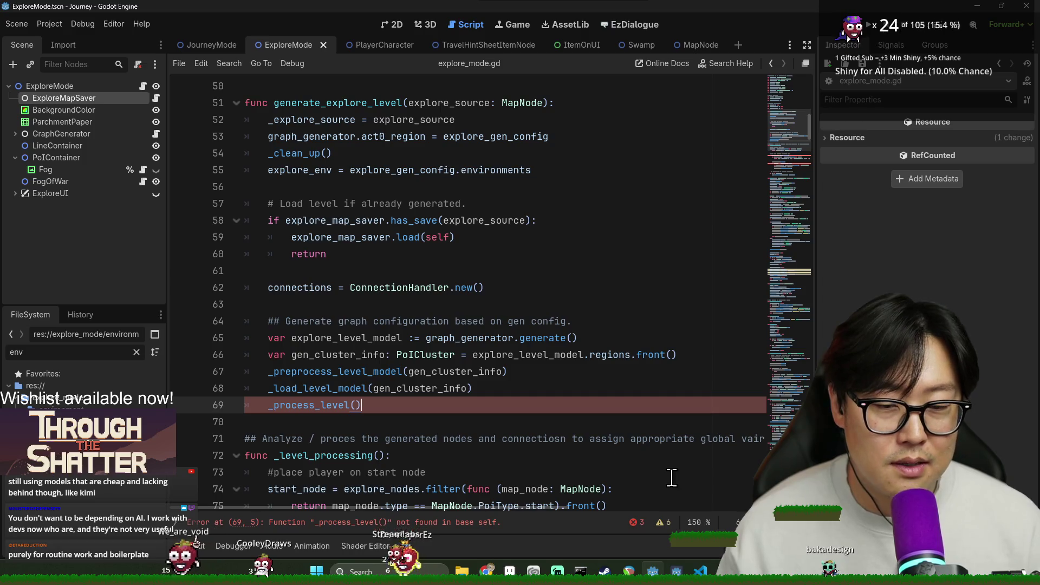
pyautogui.hotkey('ctrl', 's')
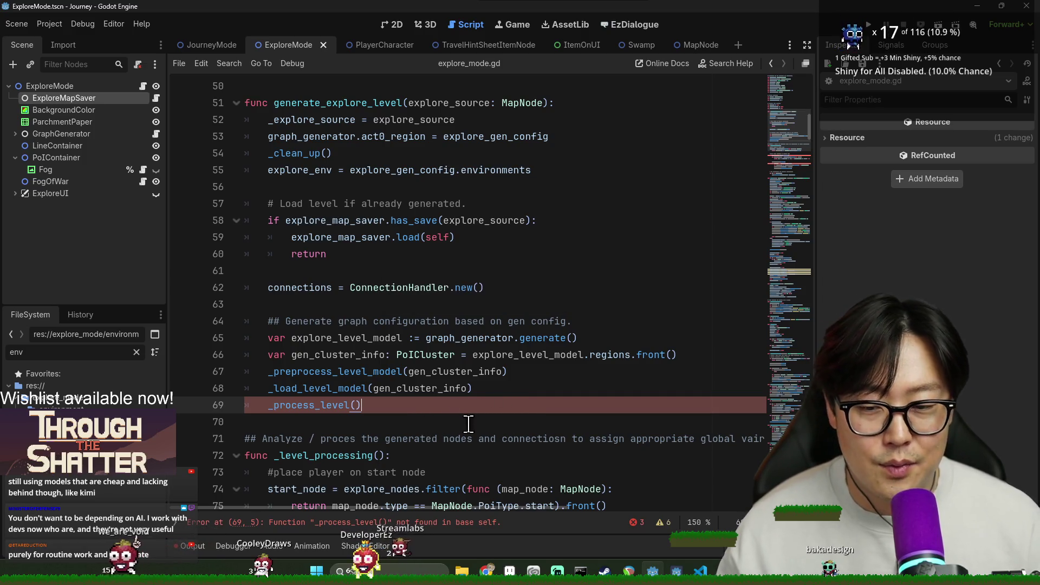
pyautogui.scroll(-1, 468, 424)
pyautogui.hotkey('ctrl', 's')
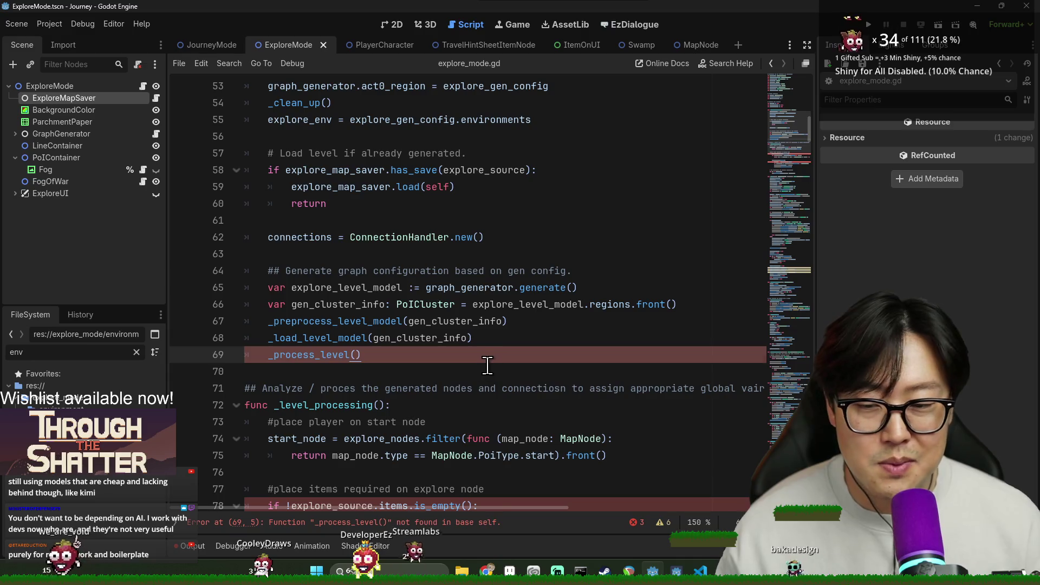
pyautogui.click(482, 370)
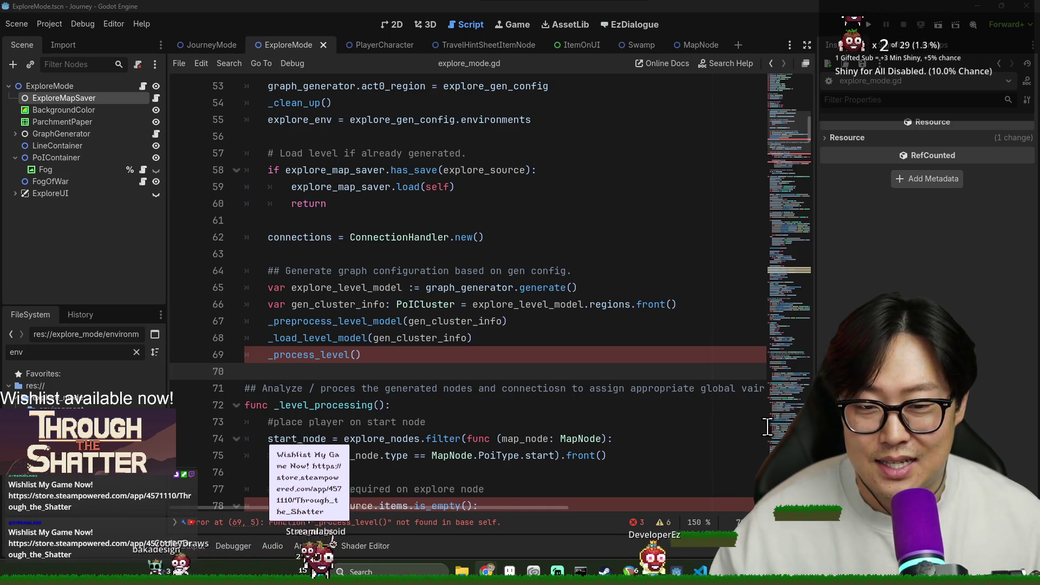
# Rename the _level_processing function to _process_level to match its call, and save.
pyautogui.doubleClick(304, 355)
pyautogui.hotkey('ctrl', 'c')
pyautogui.scroll(-3, 375, 389)
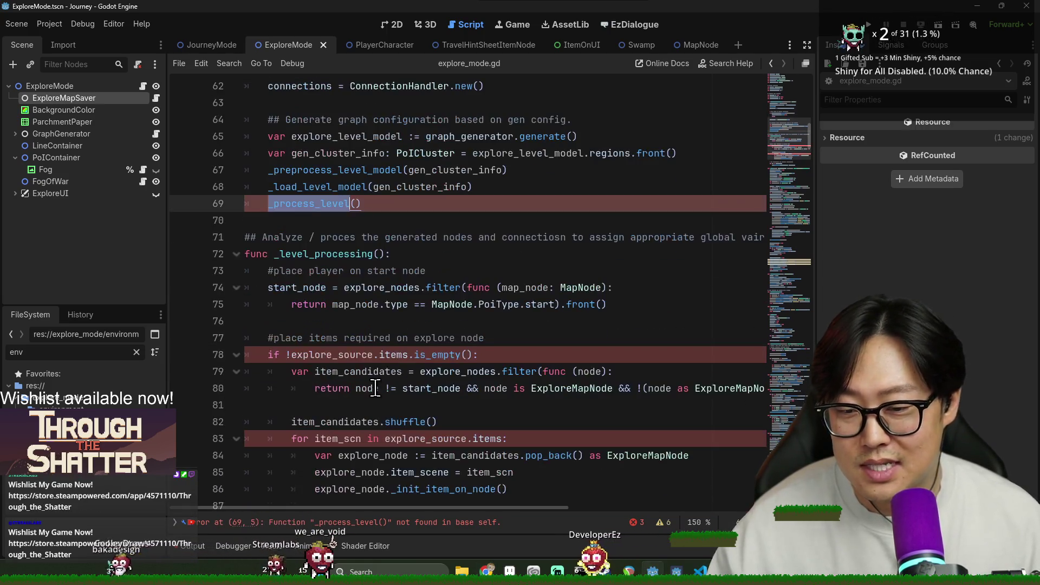
pyautogui.doubleClick(328, 254)
pyautogui.hotkey('alt', 'Left')
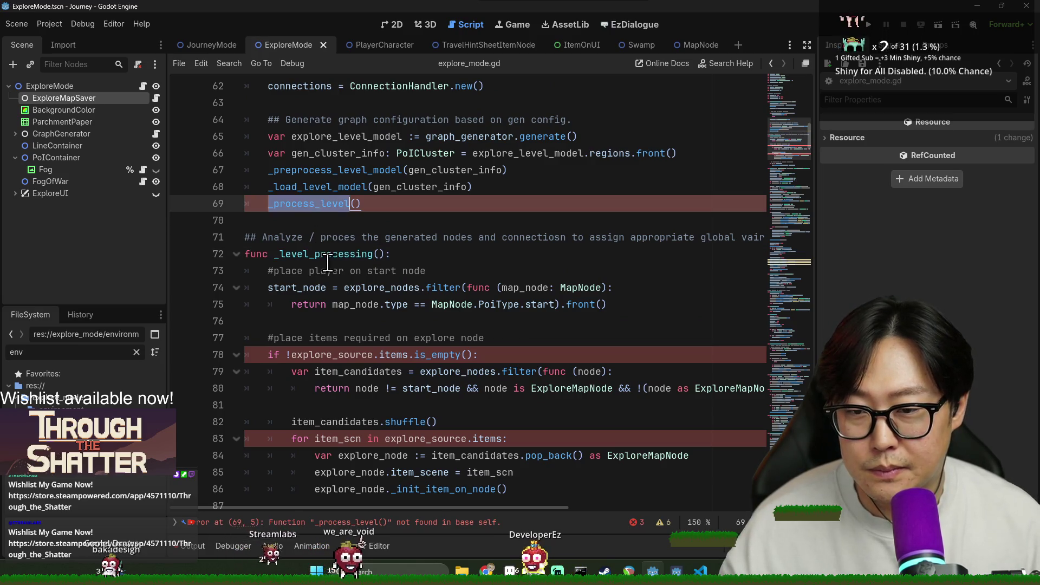
pyautogui.doubleClick(328, 254)
pyautogui.hotkey('ctrl', 'v')
pyautogui.hotkey('ctrl', 's')
pyautogui.click(501, 372)
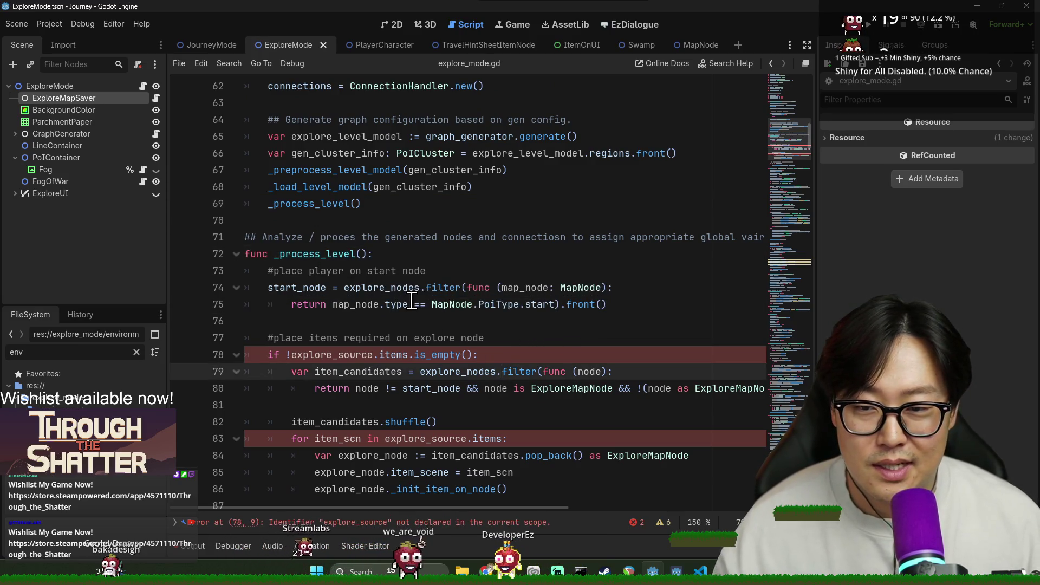
pyautogui.hotkey('ctrl', 's')
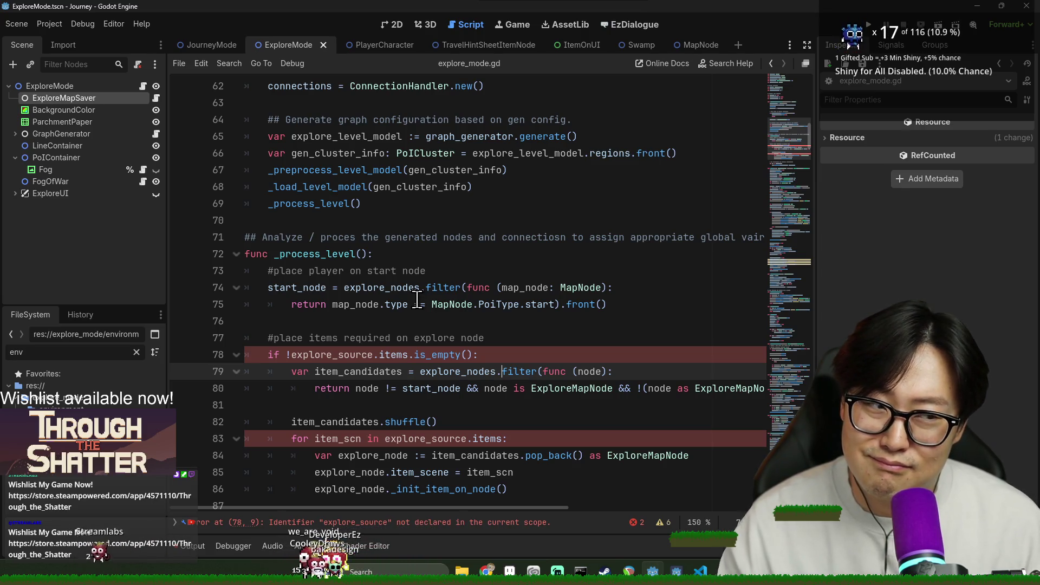
pyautogui.click(406, 321)
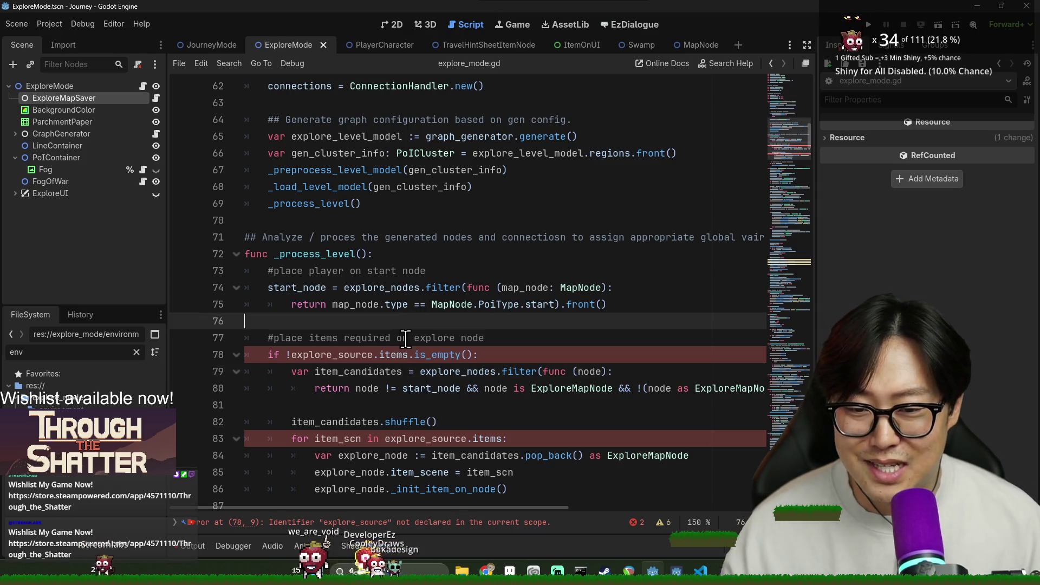
pyautogui.scroll(-2, 399, 281)
pyautogui.click(332, 254)
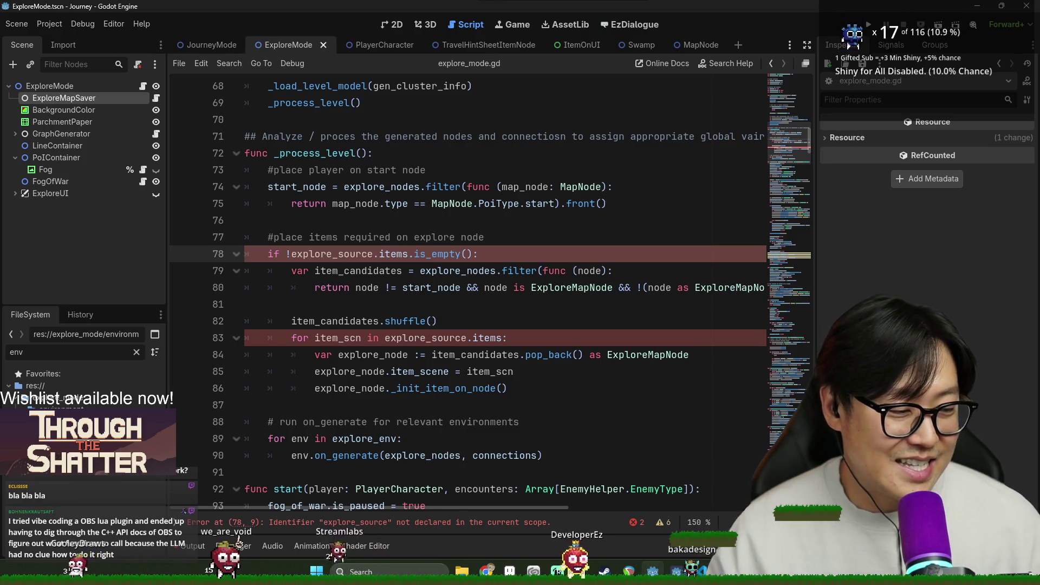
# Place the caret in the undeclared explore_source on line 78 of _process_level.
pyautogui.click(344, 254)
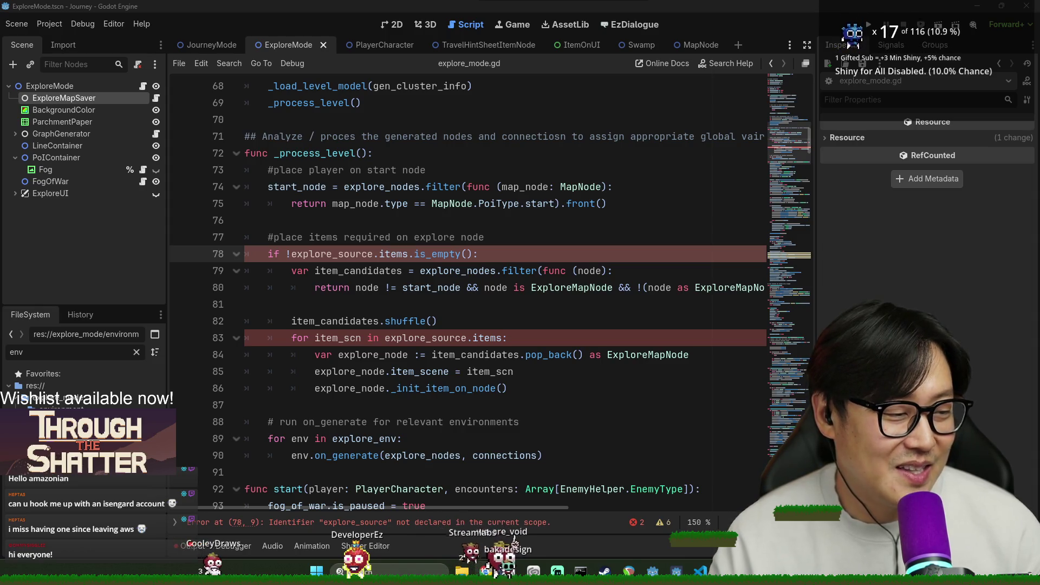
pyautogui.click(587, 290)
pyautogui.hotkey('ctrl', 's')
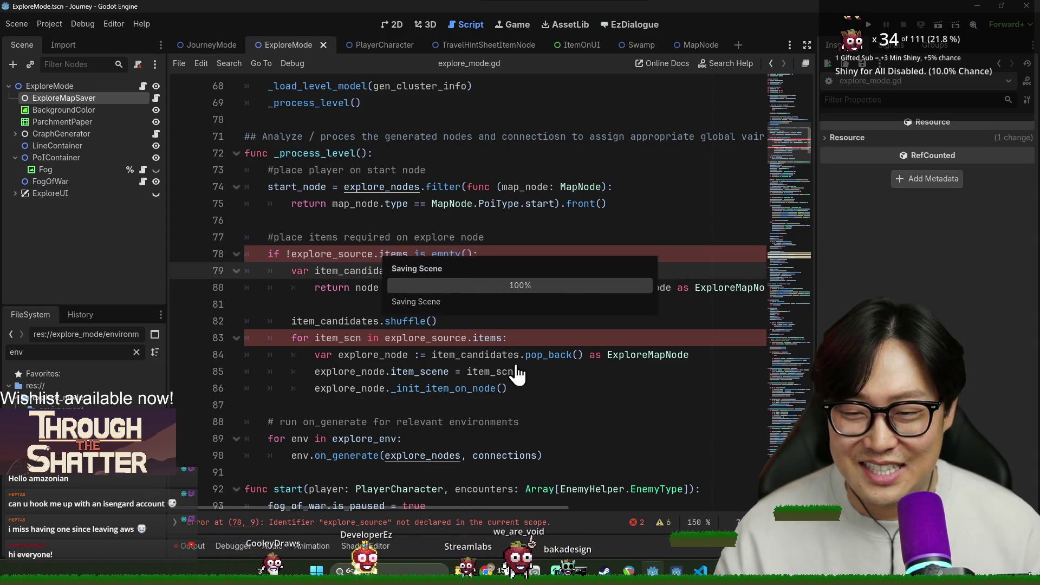
pyautogui.moveTo(627, 388); pyautogui.dragTo(347, 271)
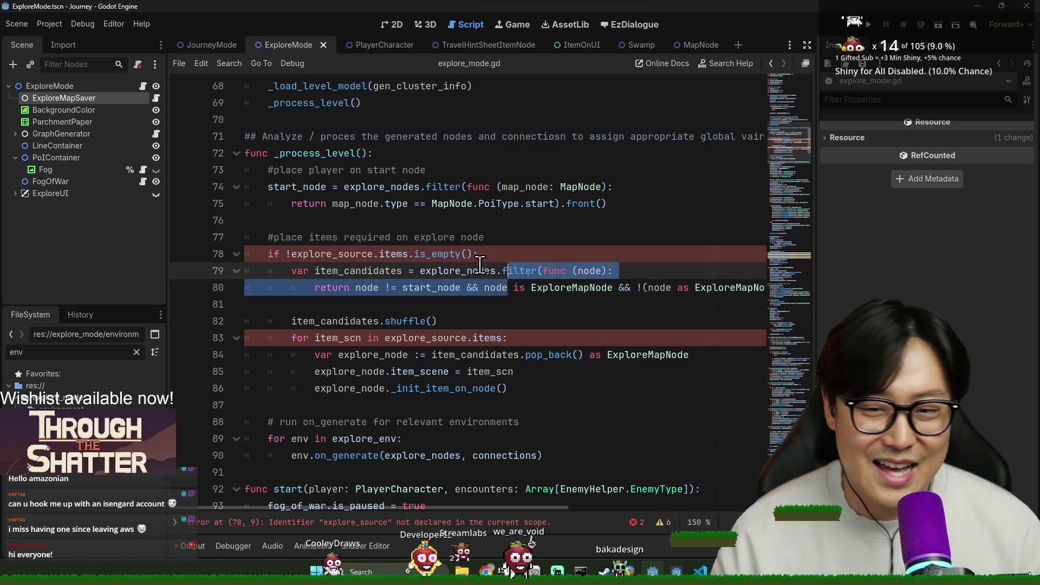
pyautogui.hotkey('ctrl', 's')
pyautogui.click(385, 212)
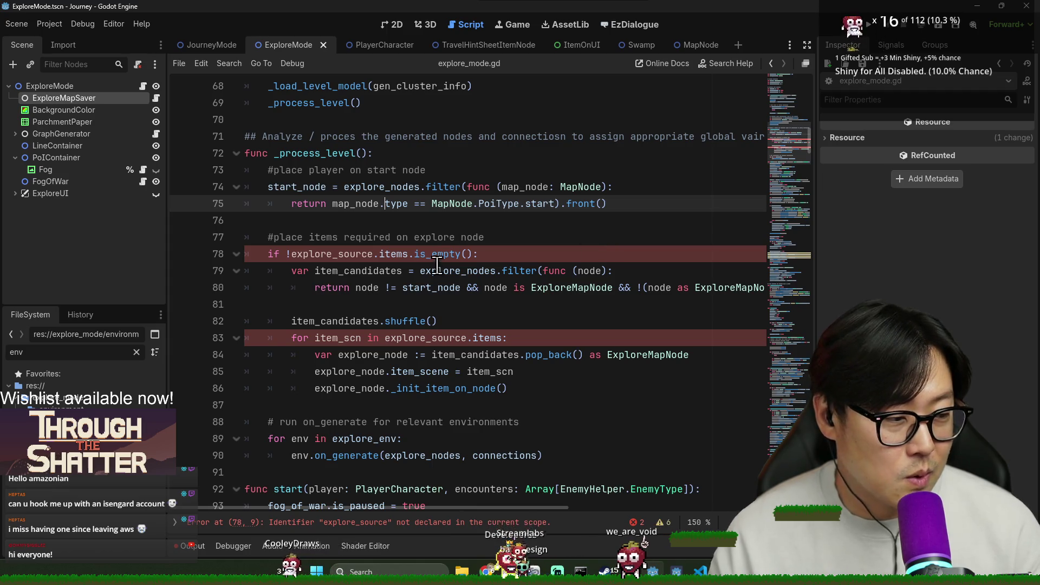
pyautogui.press('Down')
pyautogui.hotkey('ctrl', 's')
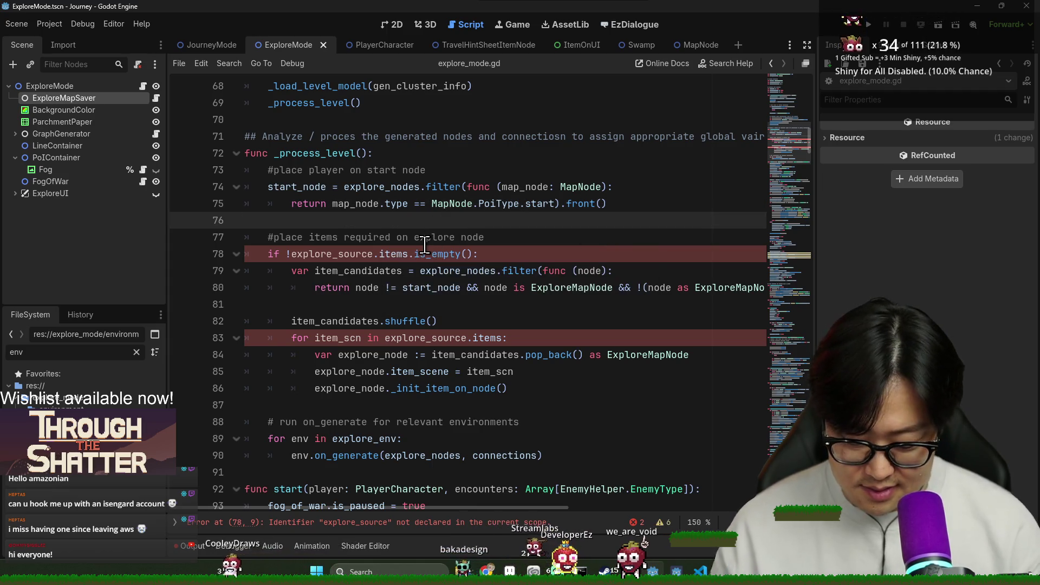
pyautogui.press('Down')
pyautogui.hotkey('ctrl', 's')
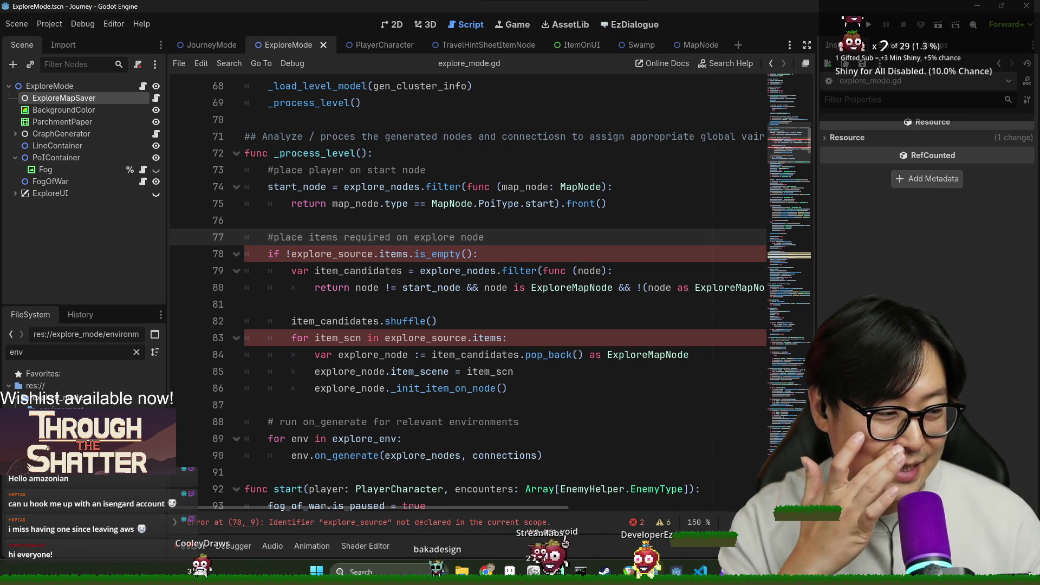
pyautogui.press('Up')
pyautogui.hotkey('ctrl', 's')
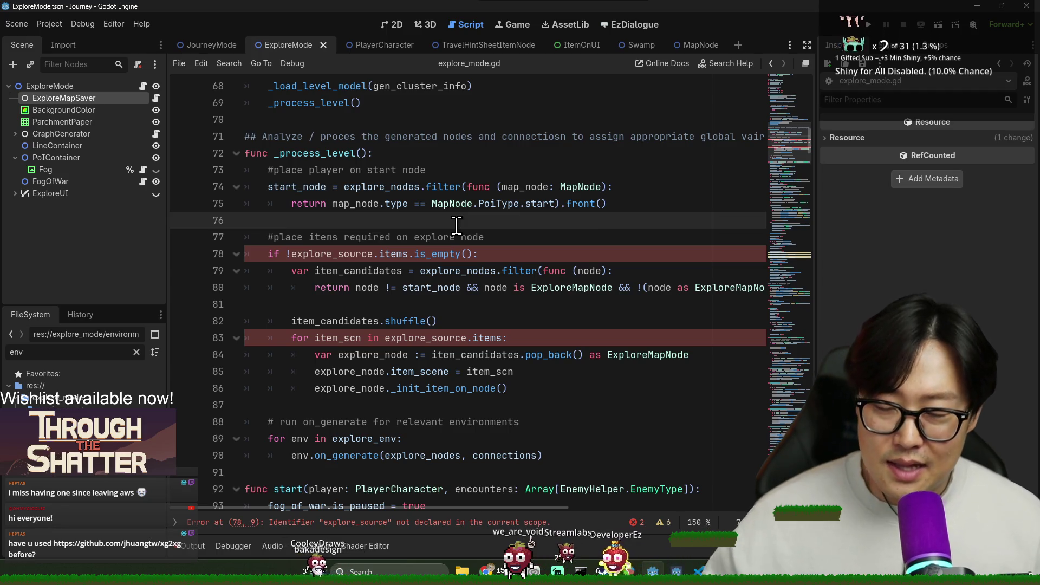
pyautogui.click(525, 310)
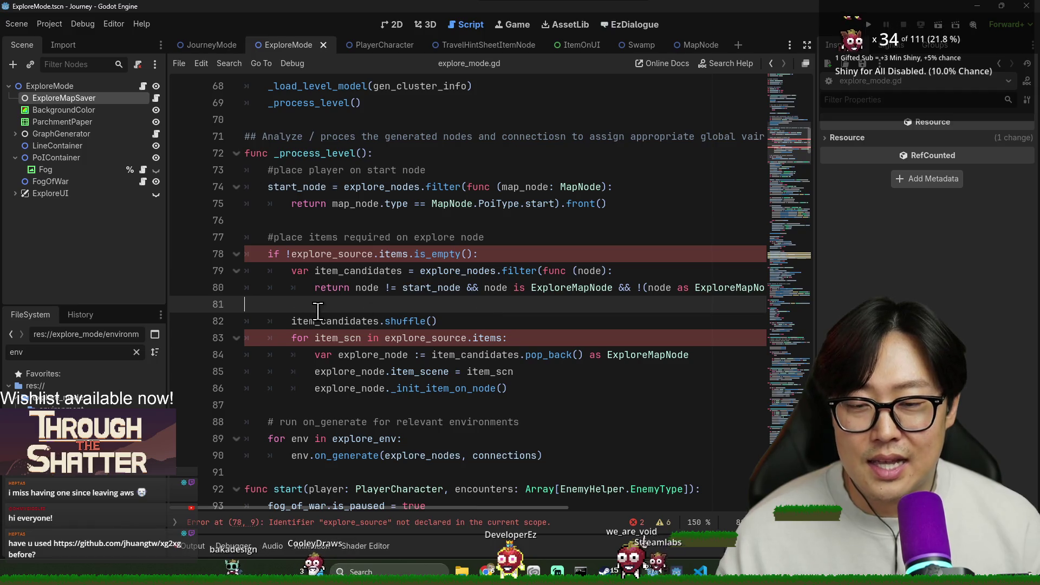
pyautogui.press('Up')
pyautogui.press('Up')
pyautogui.press('Up')
pyautogui.press('Down')
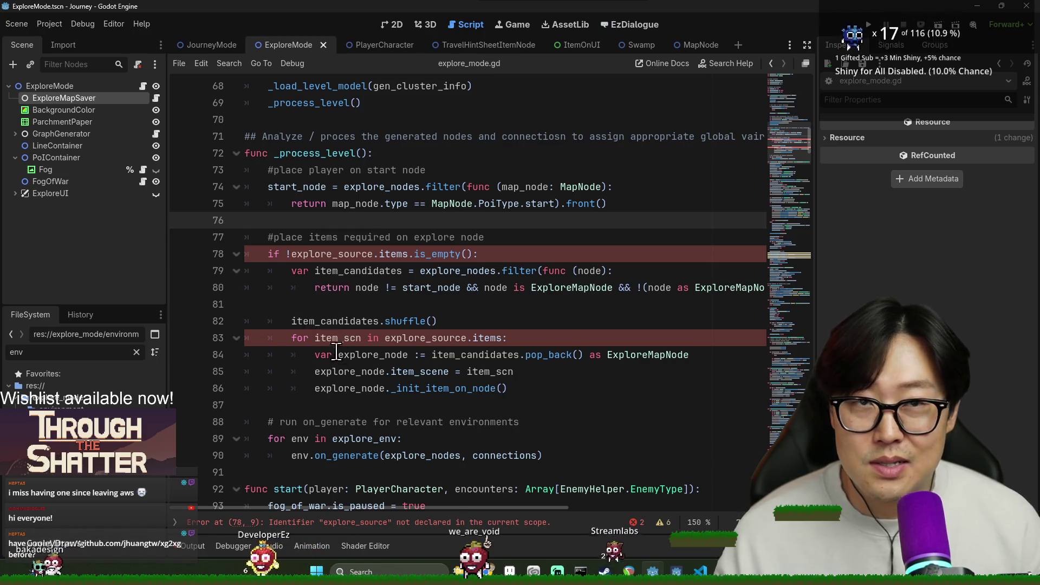
# Save from blank line 81 and scroll down toward func start() and its fog_of_war lines.
pyautogui.click(347, 304)
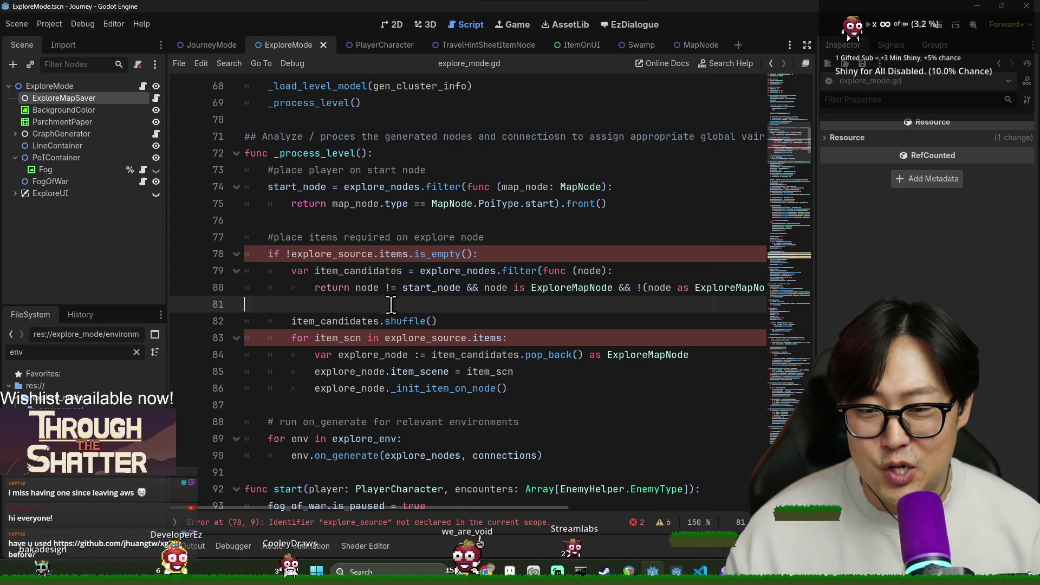
pyautogui.hotkey('ctrl', 's')
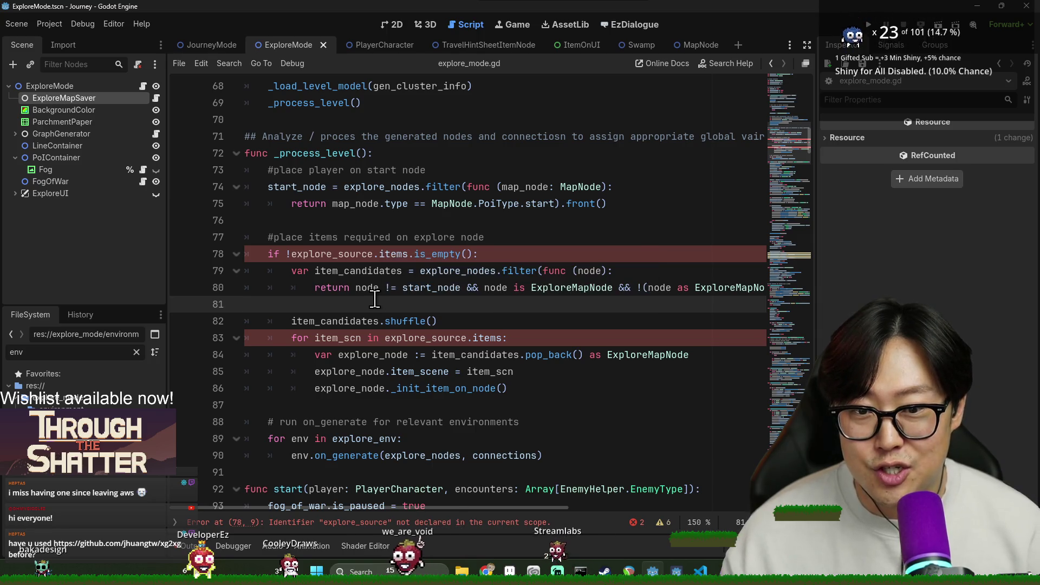
pyautogui.scroll(-2, 390, 320)
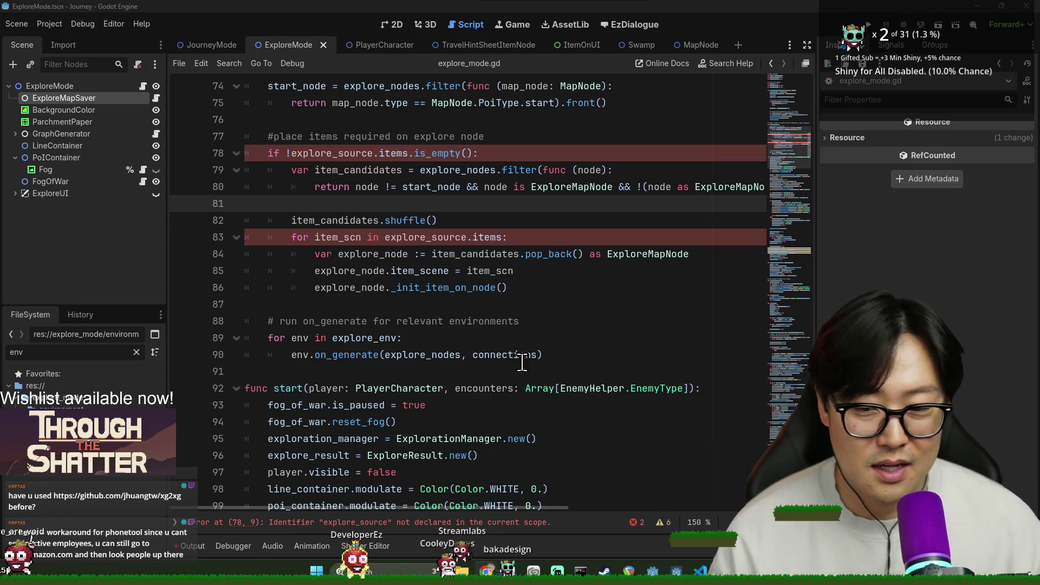
pyautogui.press('Down')
pyautogui.press('Down')
pyautogui.hotkey('ctrl', 's')
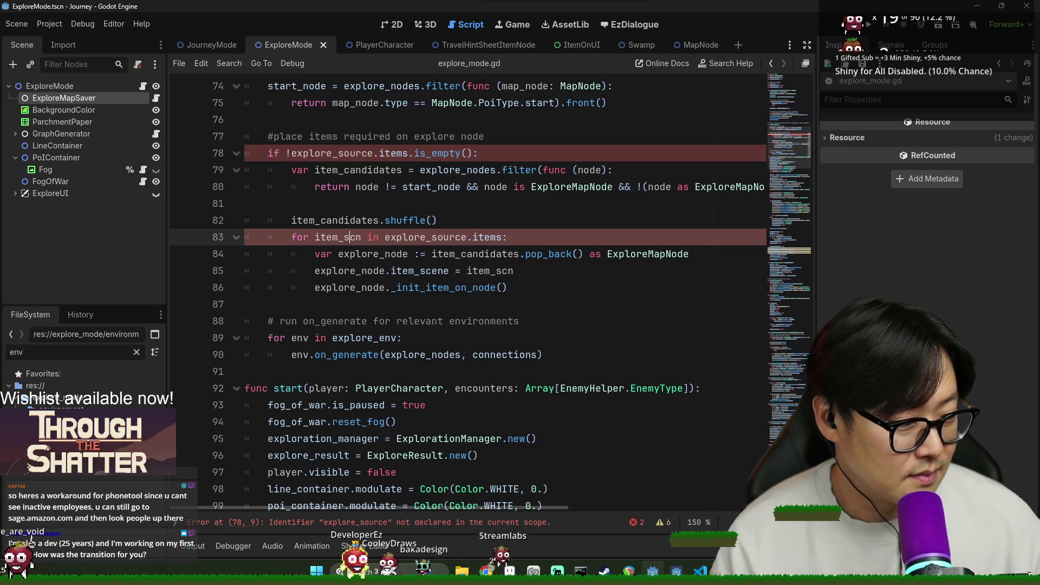
pyautogui.click(362, 287)
pyautogui.hotkey('ctrl', 's')
pyautogui.click(418, 405)
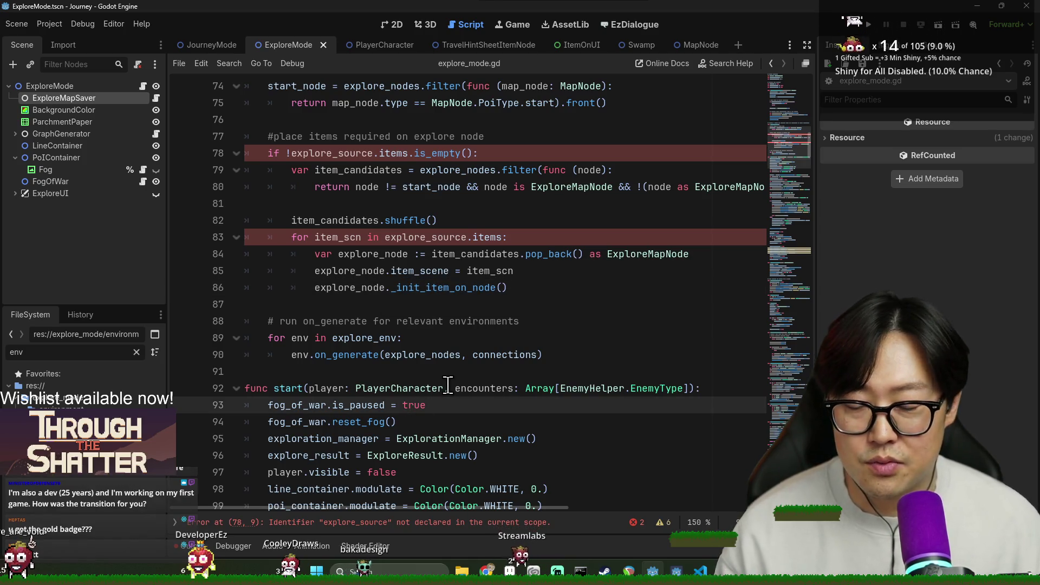
pyautogui.moveTo(442, 258)
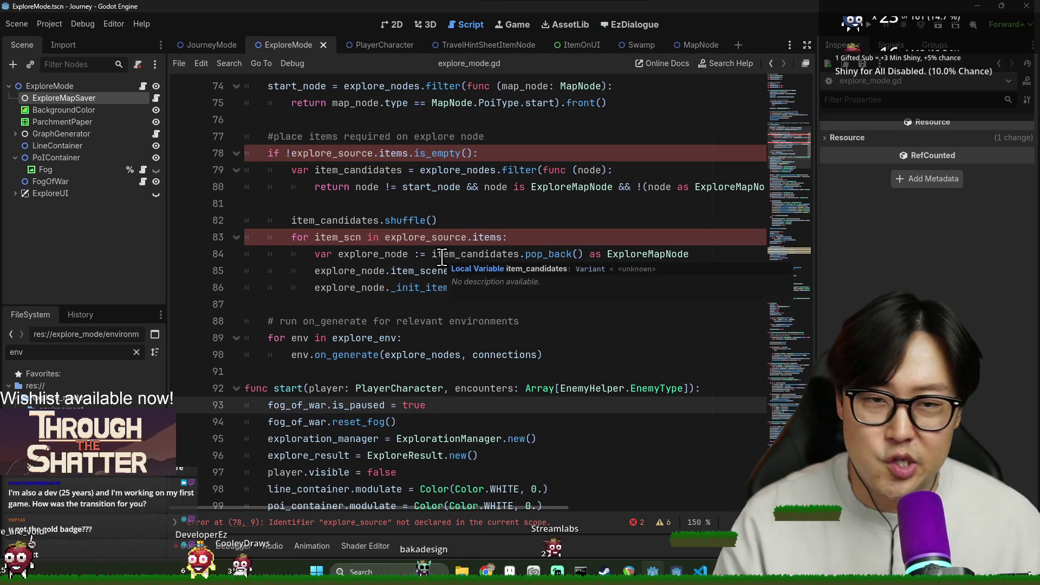
pyautogui.scroll(-3, 471, 228)
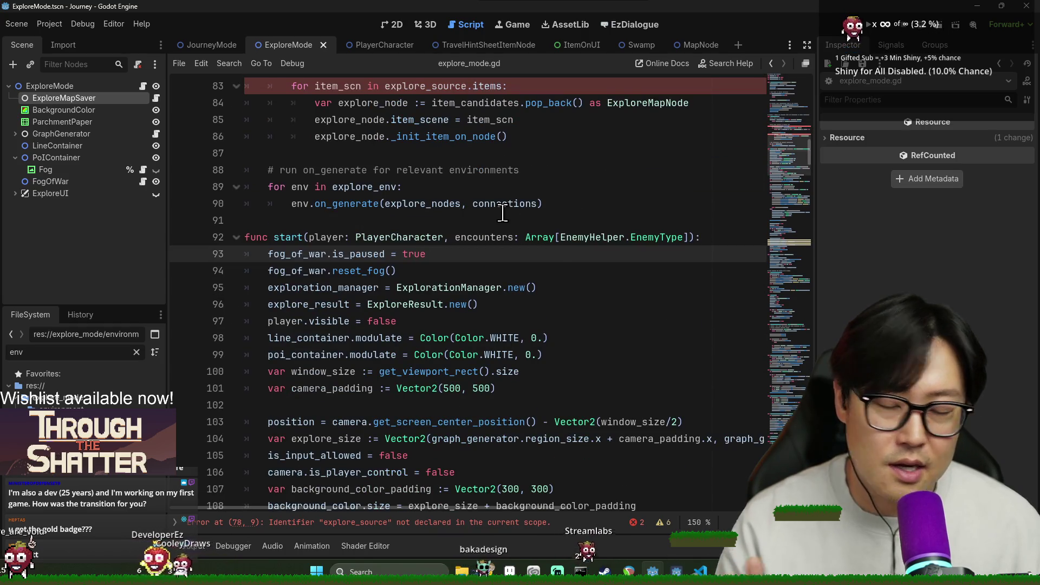
pyautogui.scroll(-1, 569, 243)
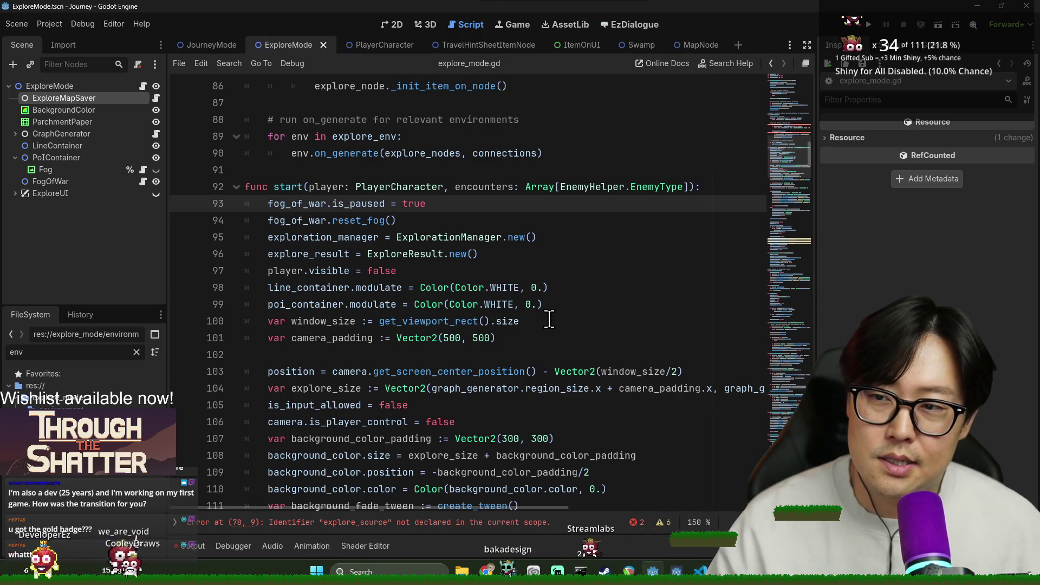
pyautogui.scroll(-2, 550, 325)
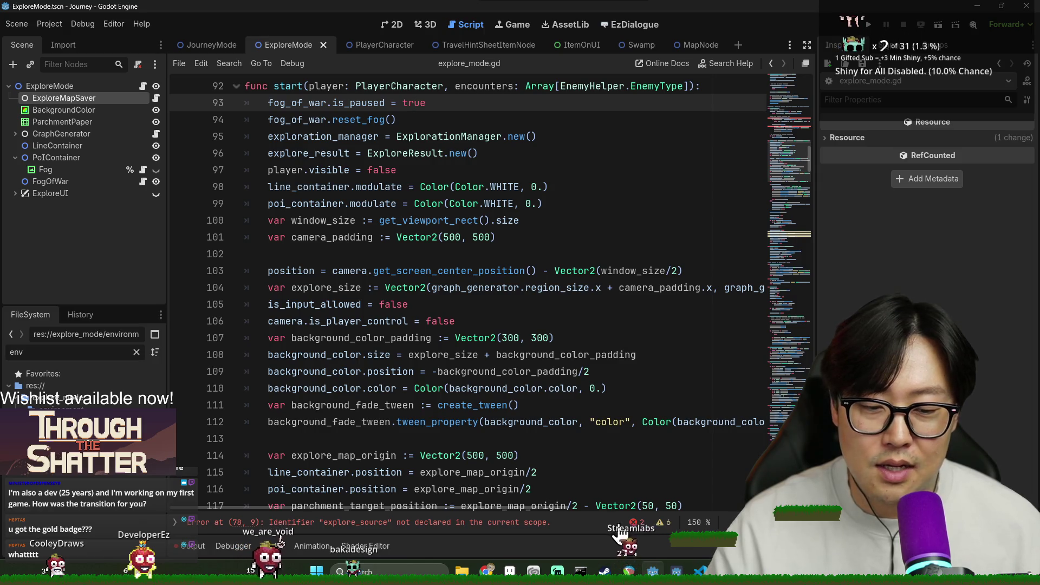
pyautogui.scroll(2, 425, 377)
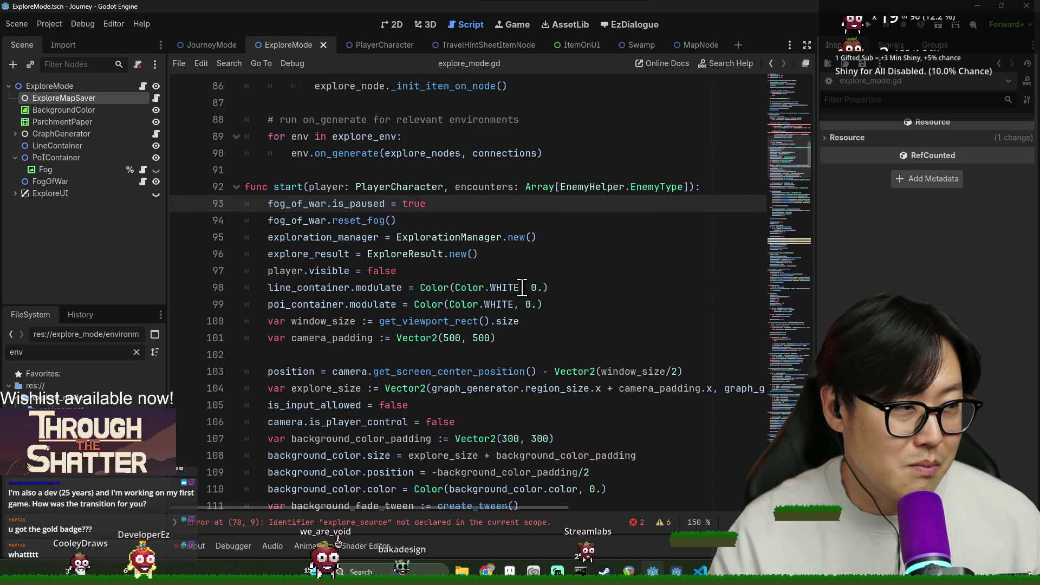
pyautogui.click(472, 536)
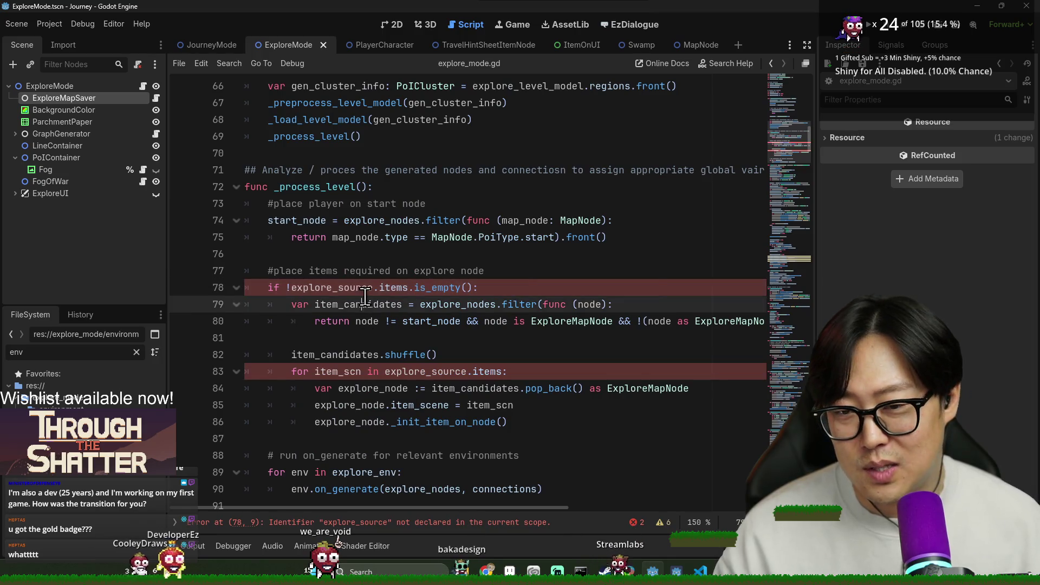
pyautogui.hotkey('ctrl', 's')
pyautogui.scroll(-3, 375, 321)
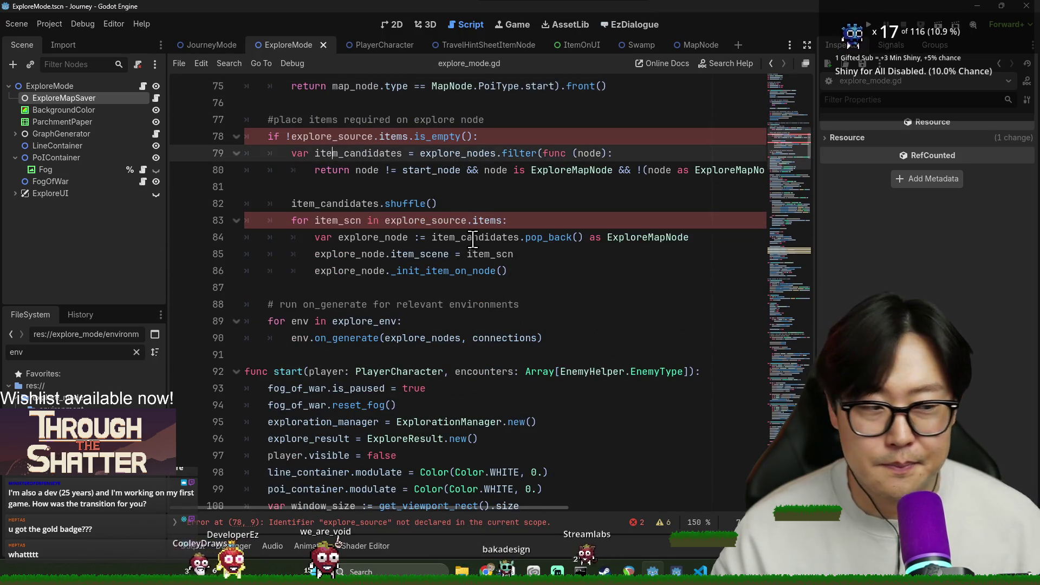
pyautogui.click(533, 271)
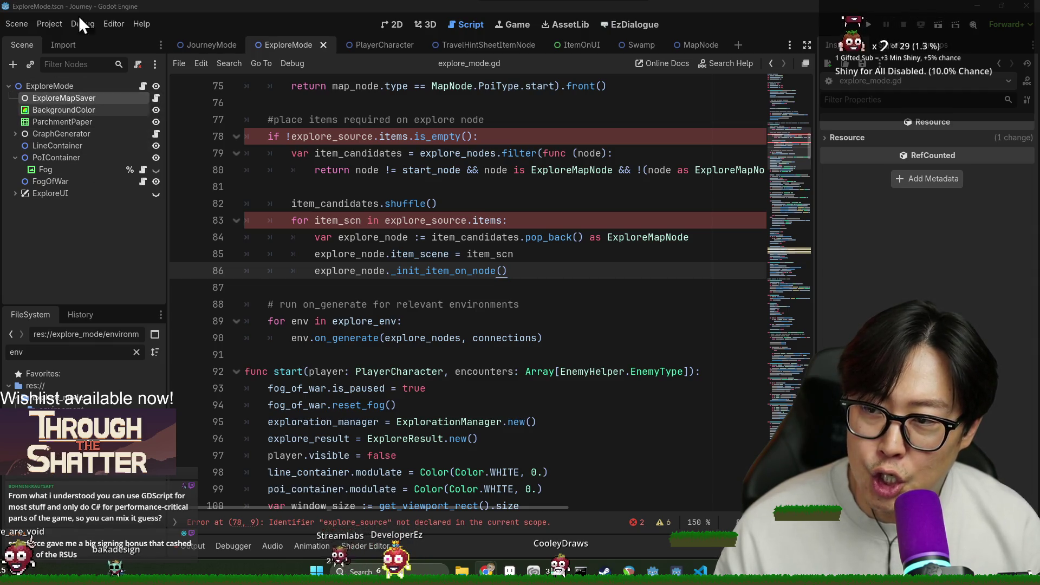
pyautogui.hotkey('ctrl', 's')
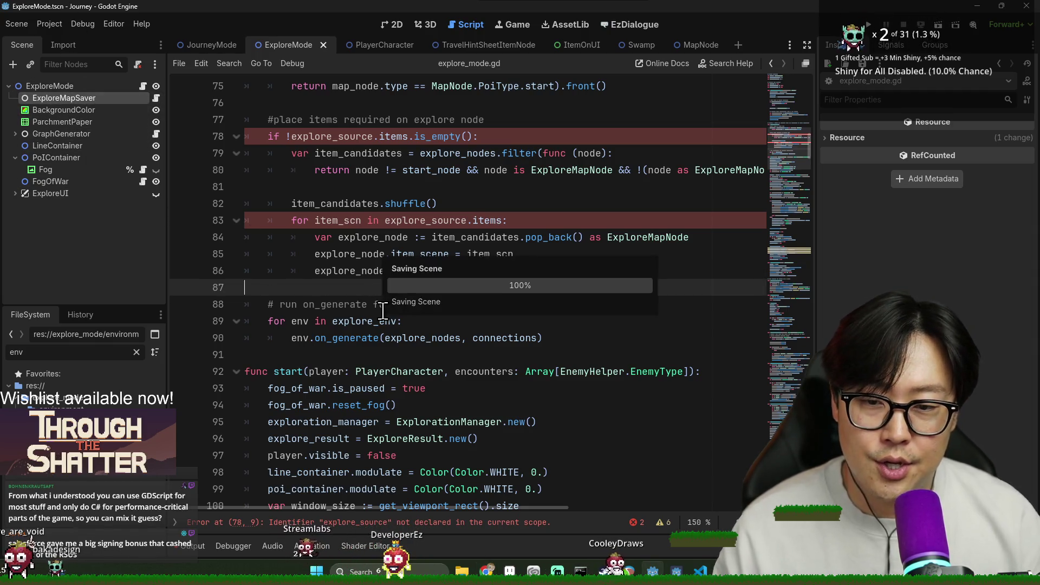
pyautogui.click(398, 255)
pyautogui.hotkey('ctrl', 's')
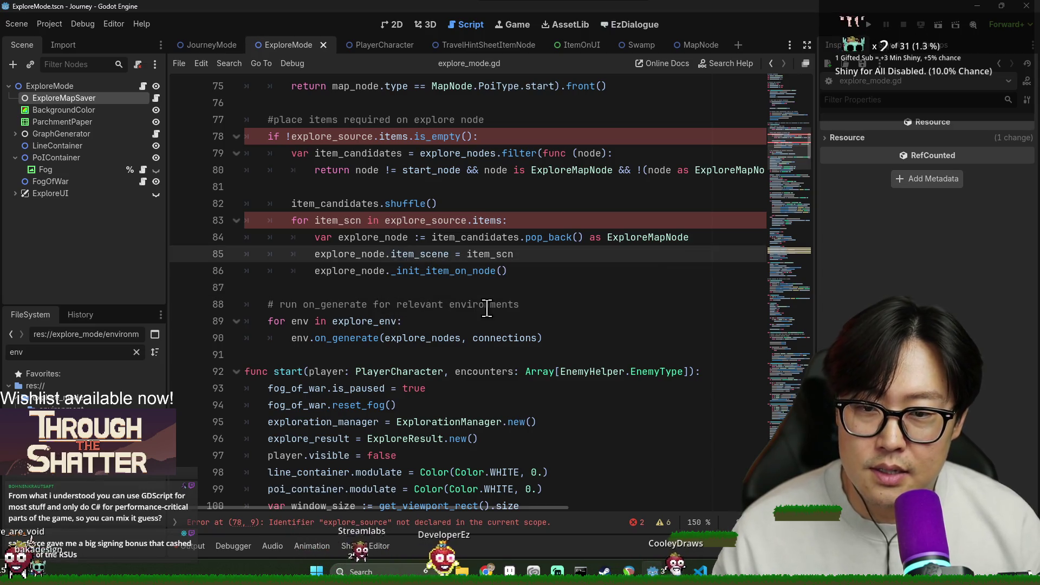
pyautogui.click(423, 292)
pyautogui.hotkey('ctrl', 's')
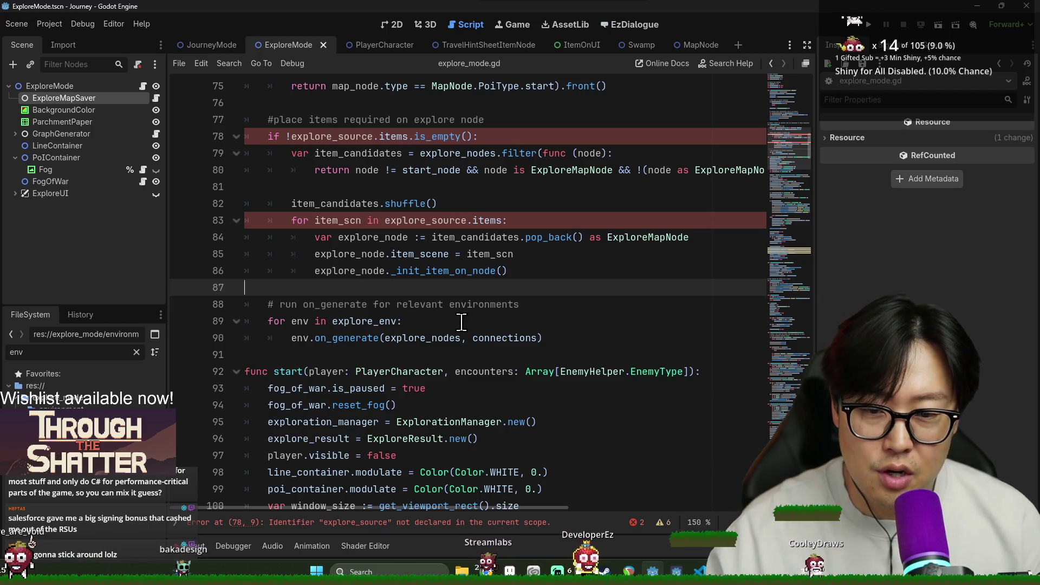
pyautogui.hotkey('ctrl', 's')
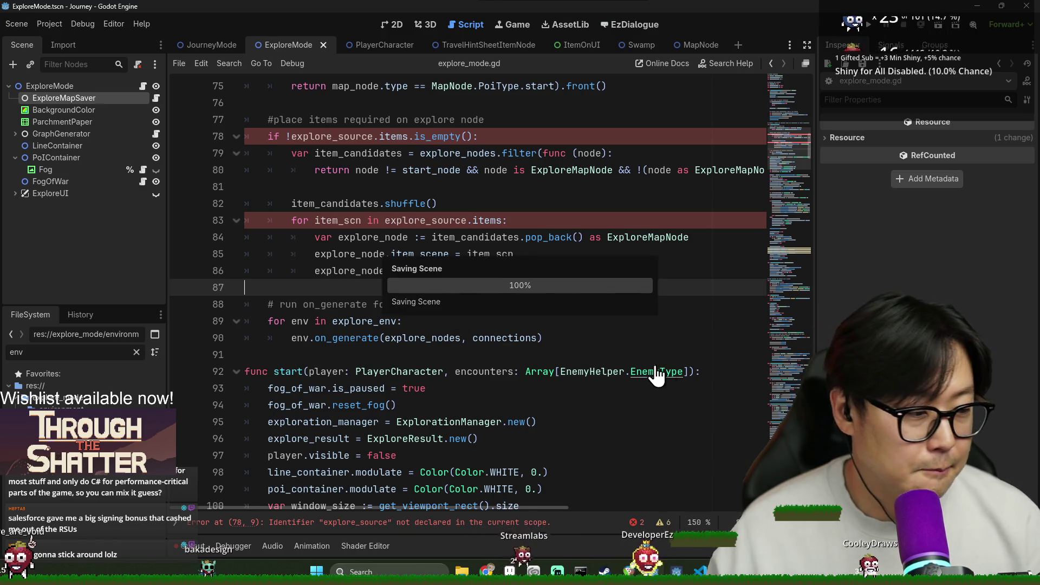
pyautogui.click(695, 403)
pyautogui.hotkey('ctrl', 's')
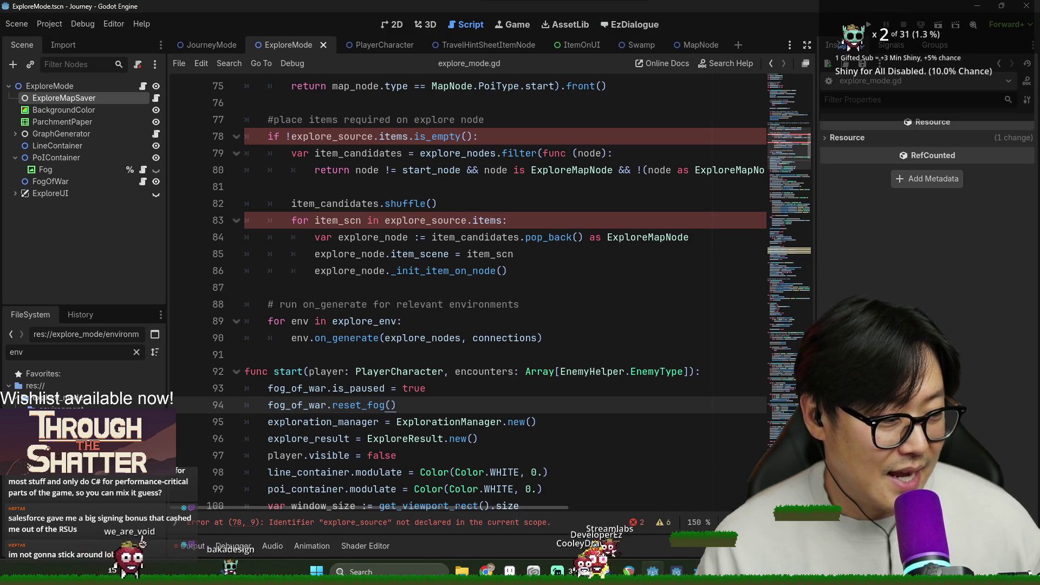
pyautogui.click(415, 348)
pyautogui.click(532, 422)
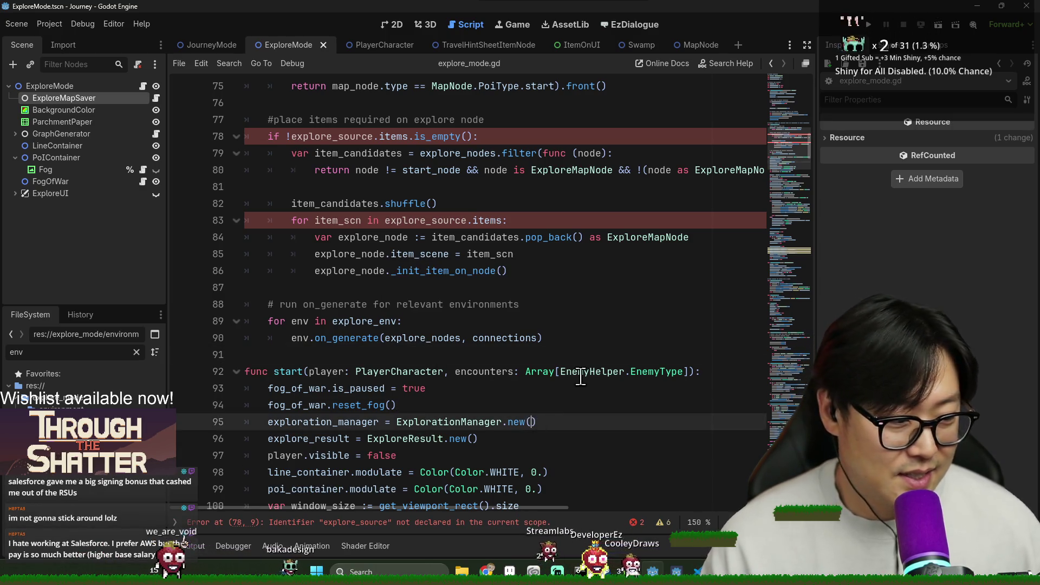
pyautogui.click(364, 254)
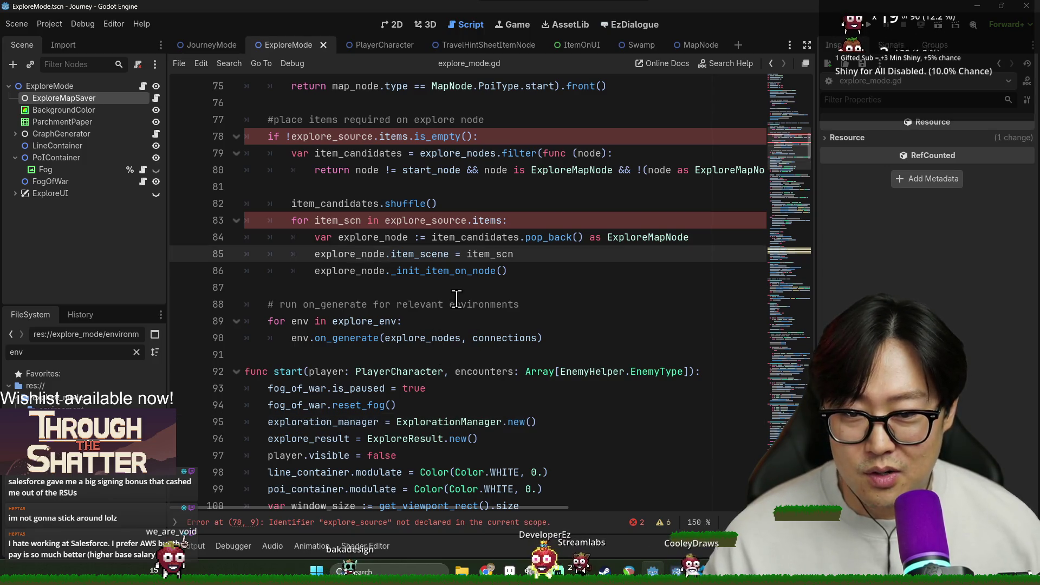
pyautogui.scroll(3, 612, 303)
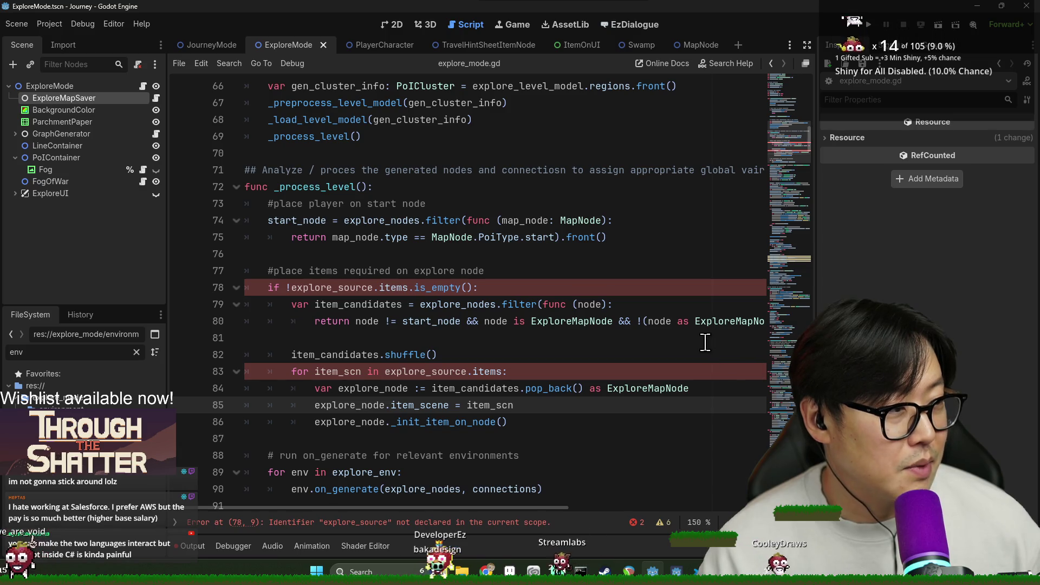
pyautogui.click(499, 285)
pyautogui.click(479, 265)
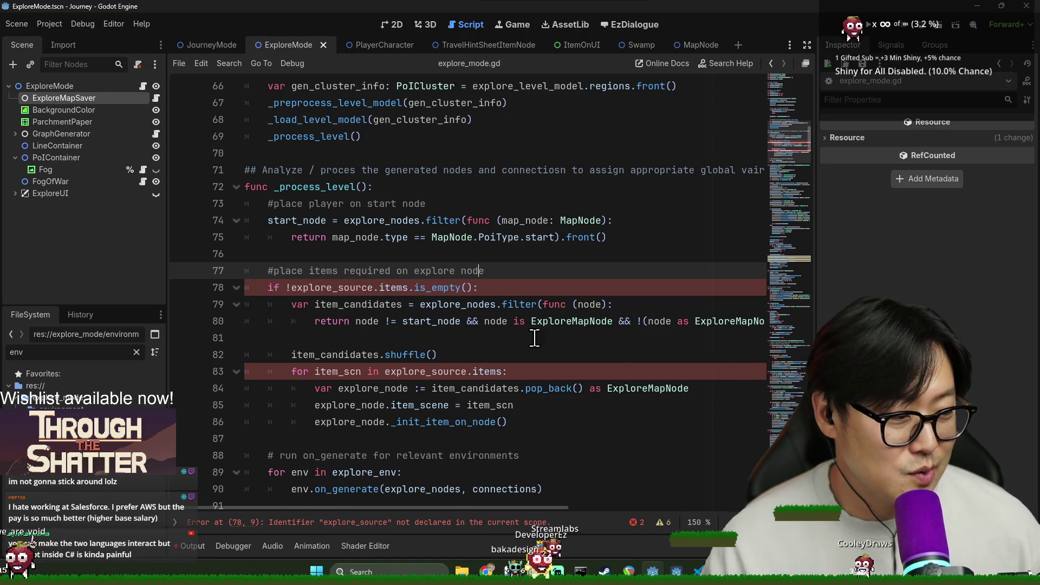
pyautogui.click(389, 237)
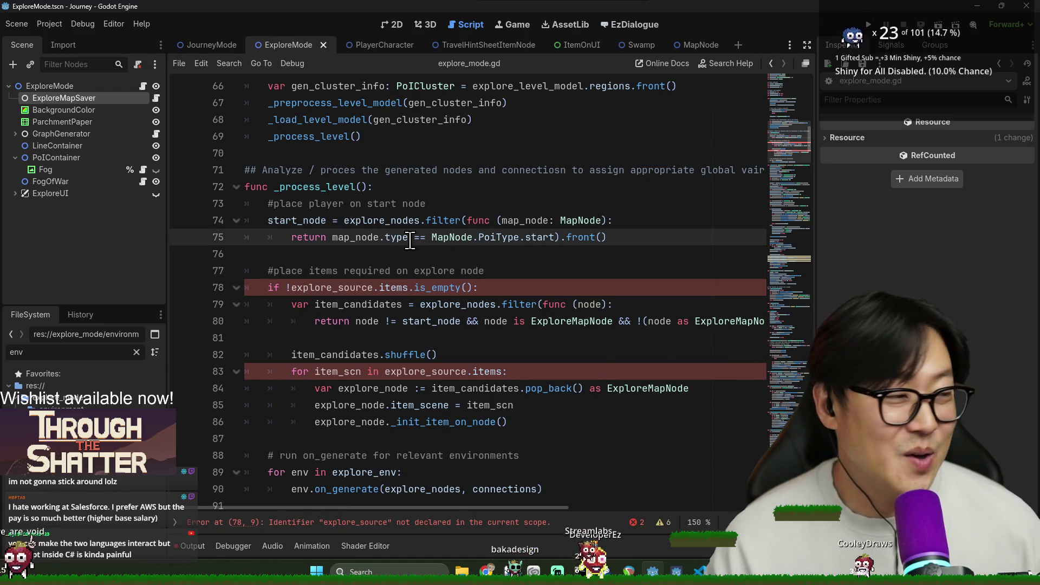
pyautogui.moveTo(410, 241)
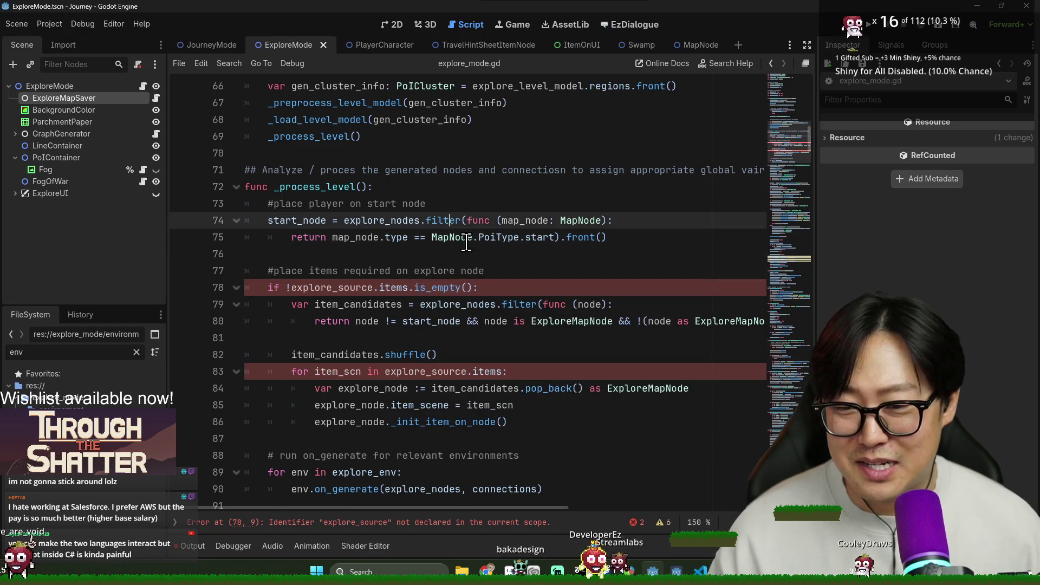
pyautogui.scroll(1, 337, 270)
pyautogui.doubleClick(305, 236)
pyautogui.scroll(-2, 304, 164)
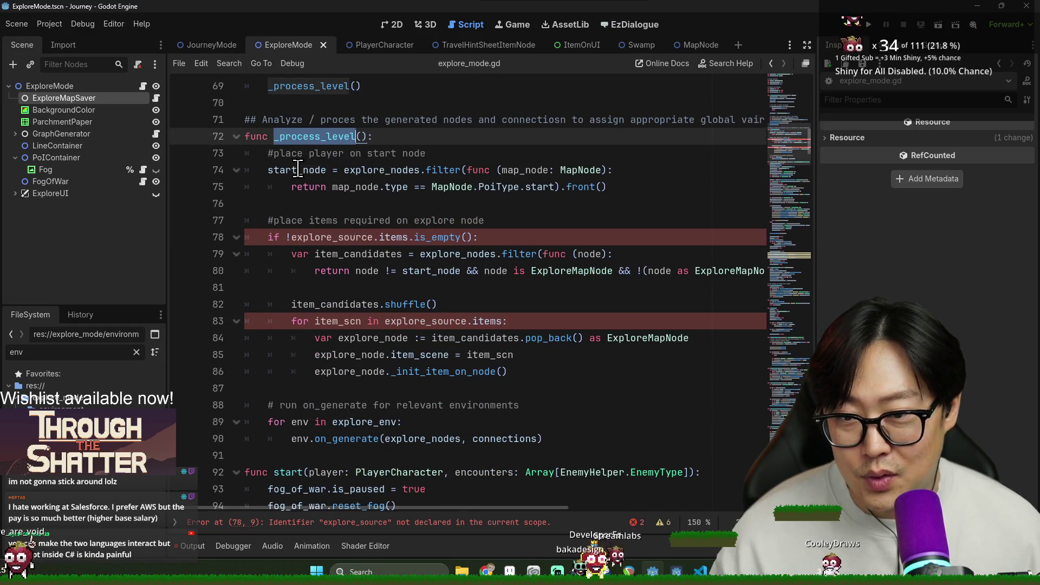
pyautogui.doubleClick(298, 170)
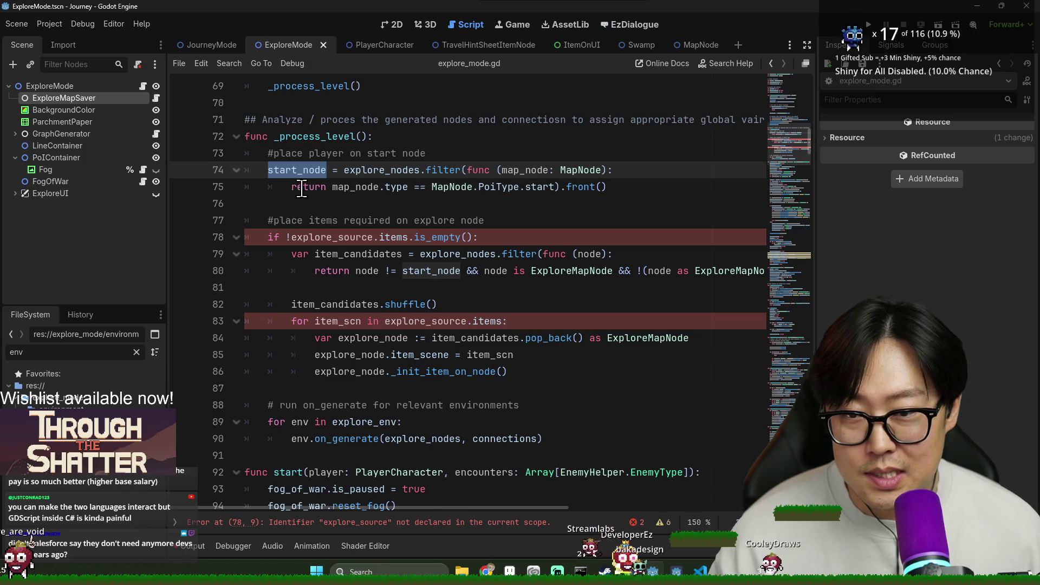
pyautogui.doubleClick(418, 172)
pyautogui.doubleClick(331, 236)
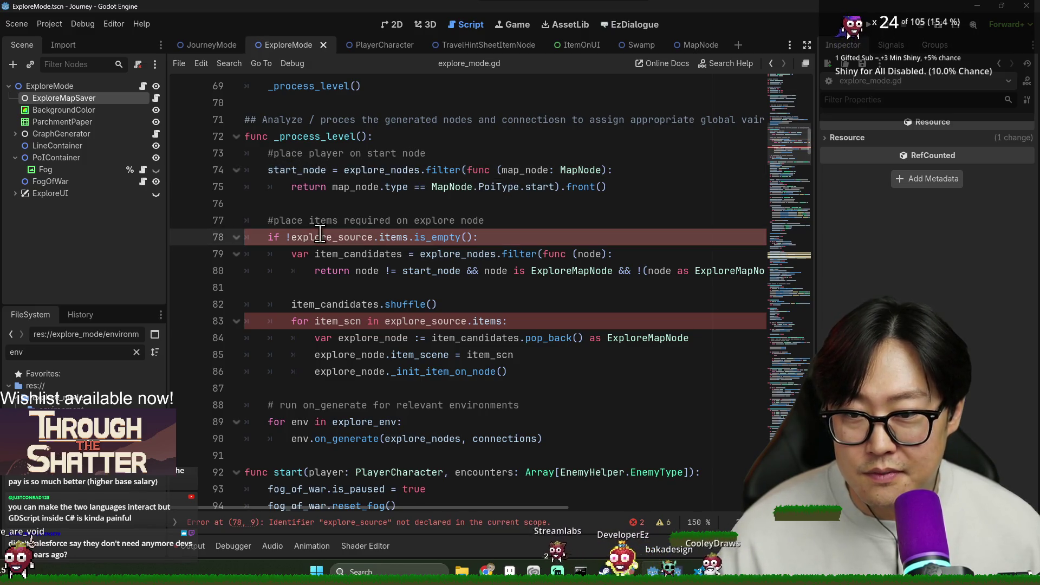
pyautogui.scroll(1, 365, 237)
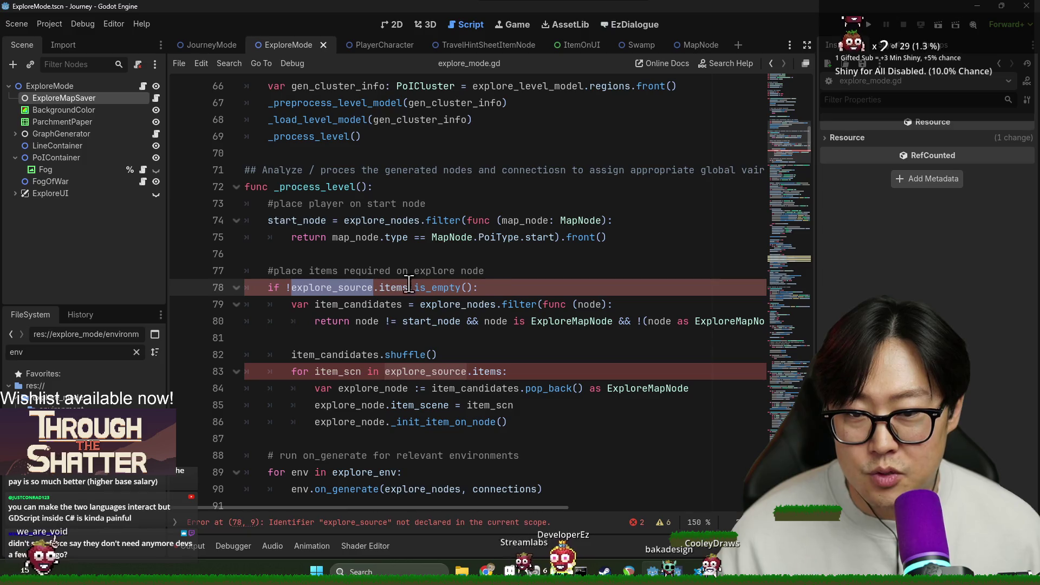
pyautogui.scroll(-2, 414, 302)
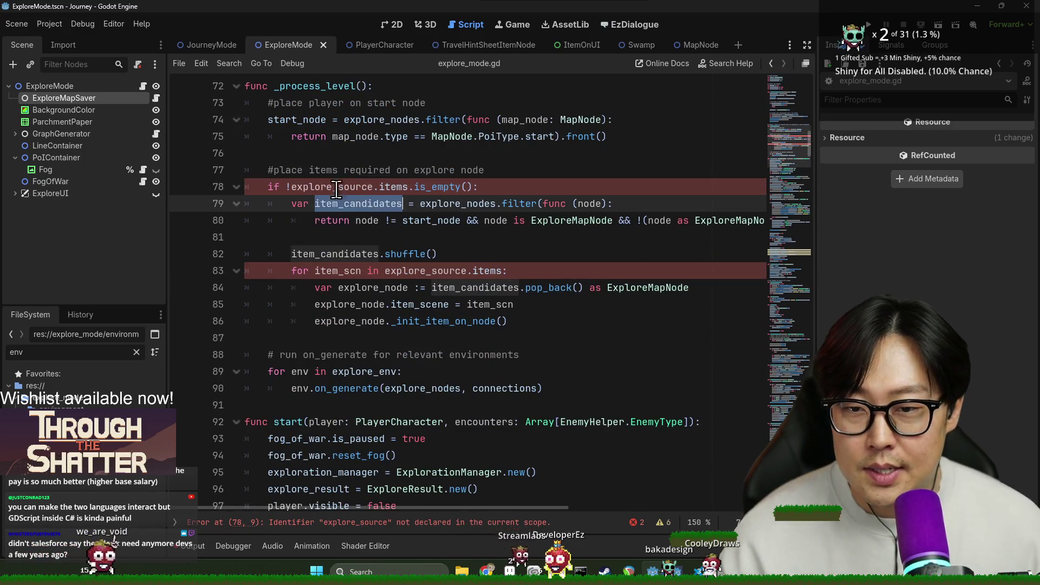
pyautogui.scroll(1, 404, 254)
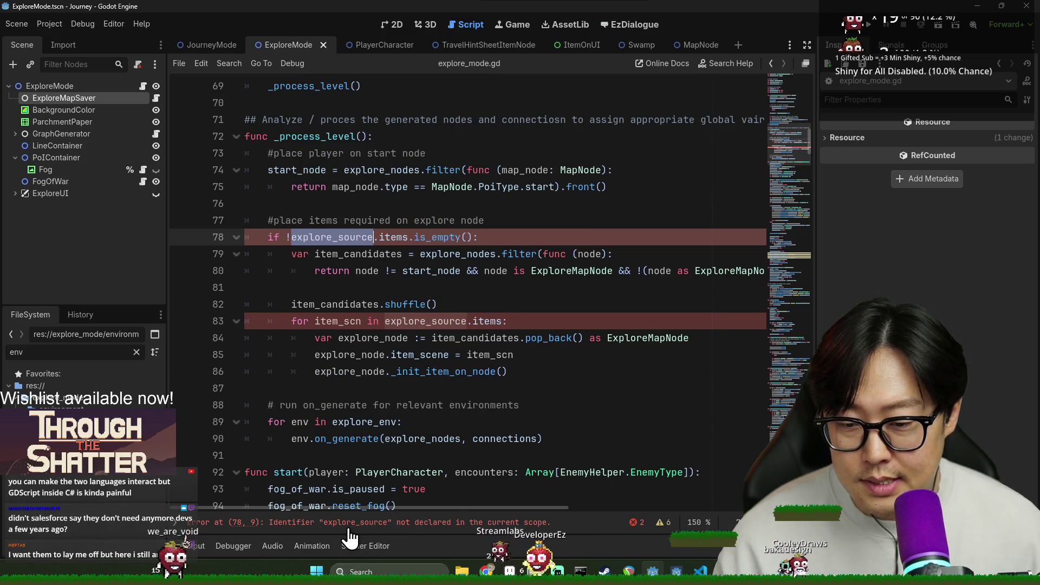
# Try an explore_source argument in the _process_level() call, then remove it.
pyautogui.scroll(2, 422, 271)
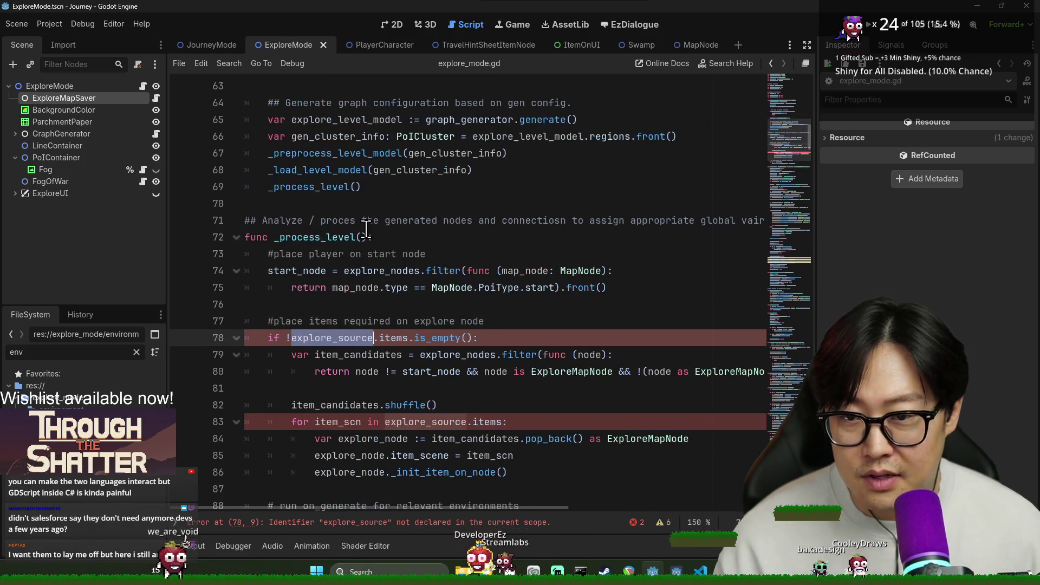
pyautogui.click(364, 236)
pyautogui.write('explore_source')
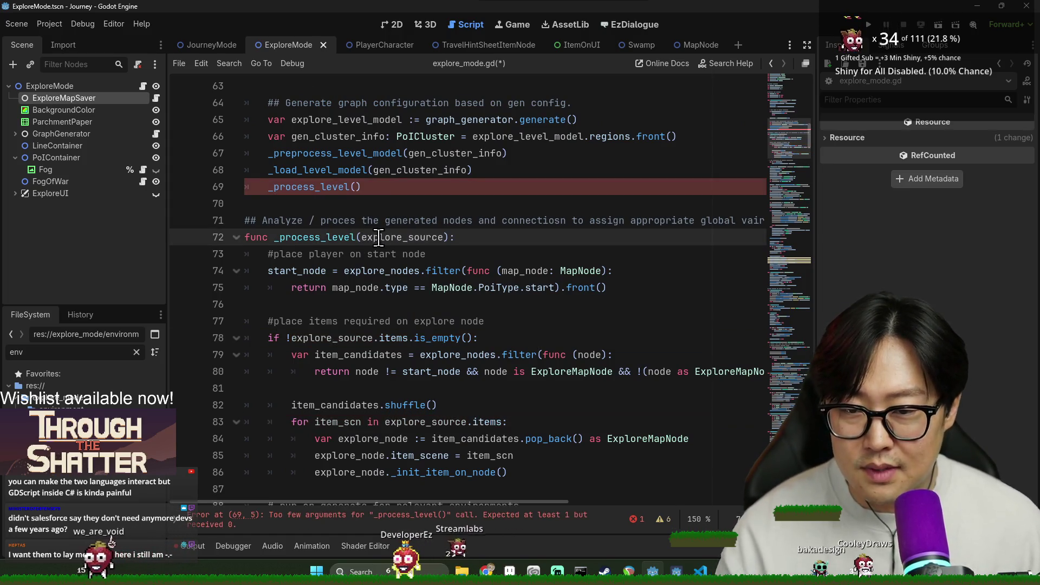
pyautogui.hotkey('ctrl', 'shift', 'Left')
pyautogui.press('BackSpace')
# Change explore_source to _explore_source on lines 78 and 83, and save.
pyautogui.click(291, 338)
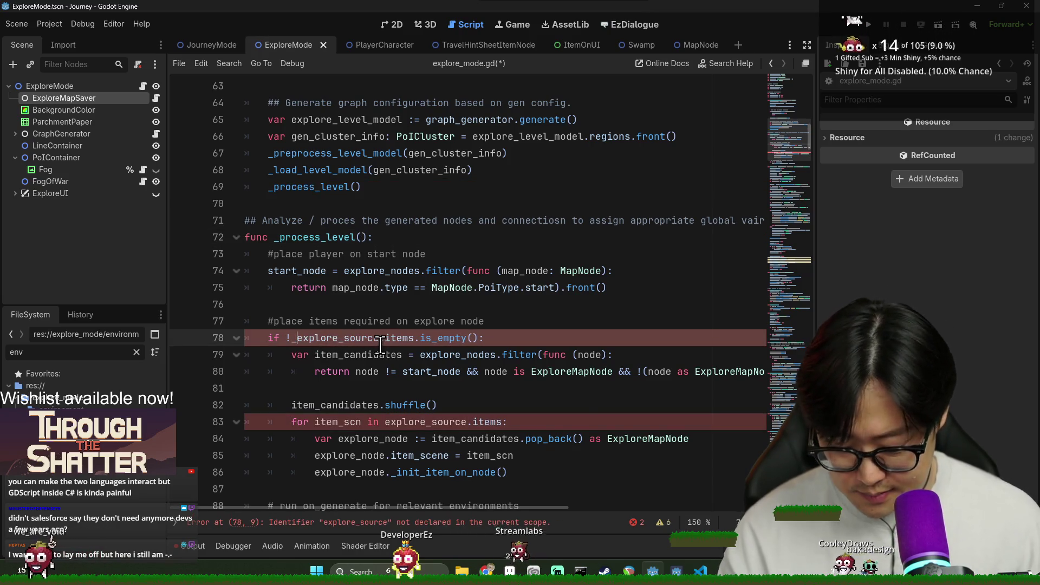
pyautogui.write('_')
pyautogui.hotkey('ctrl', 's')
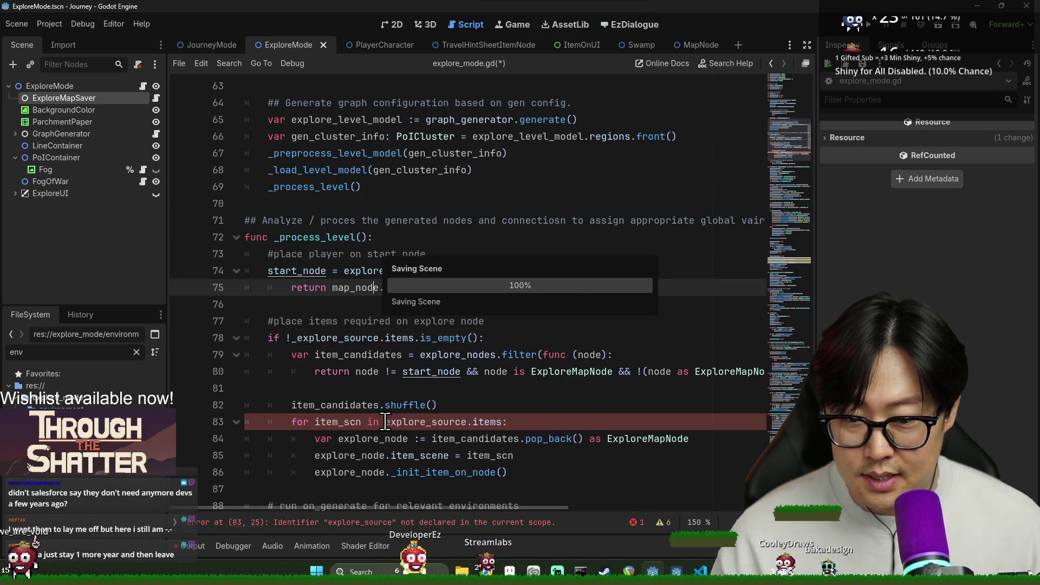
pyautogui.click(385, 421)
pyautogui.write('_')
pyautogui.click(379, 338)
pyautogui.hotkey('ctrl', 's')
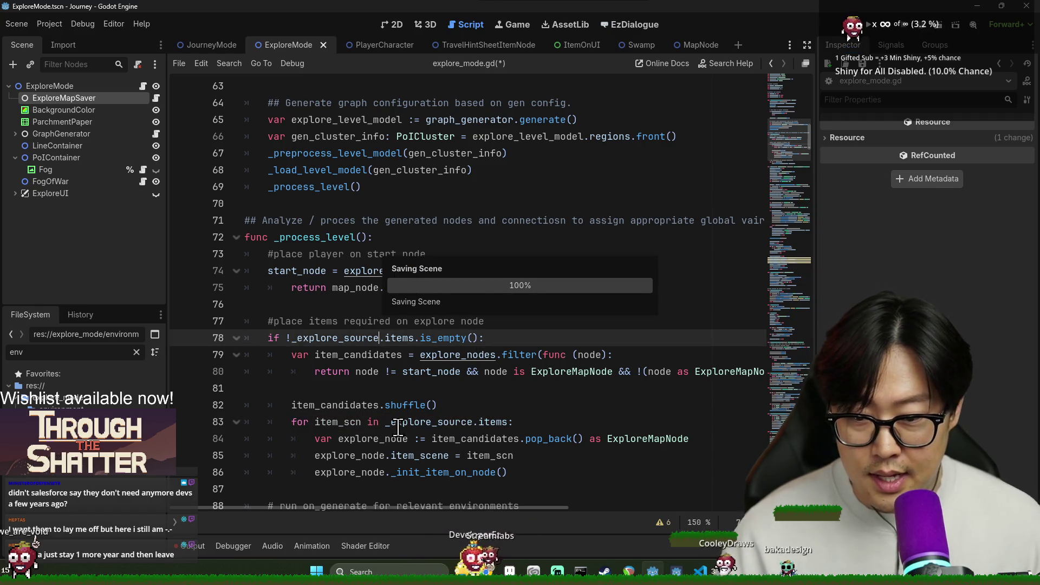
# Inspect the environments on_generate loop and cut the whole block through line 90.
pyautogui.doubleClick(346, 405)
pyautogui.scroll(-3, 357, 389)
pyautogui.doubleClick(288, 355)
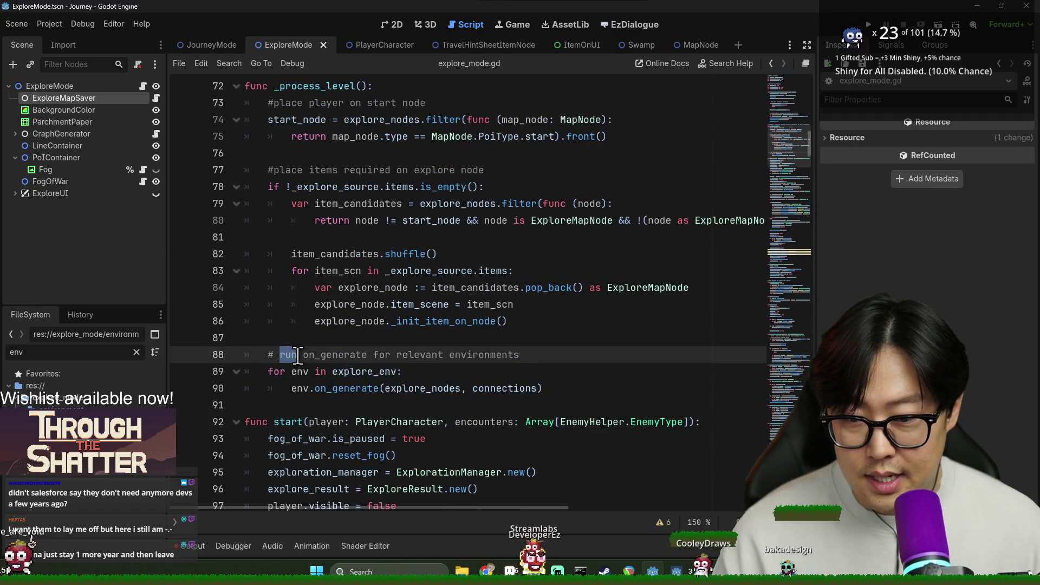
pyautogui.doubleClick(452, 358)
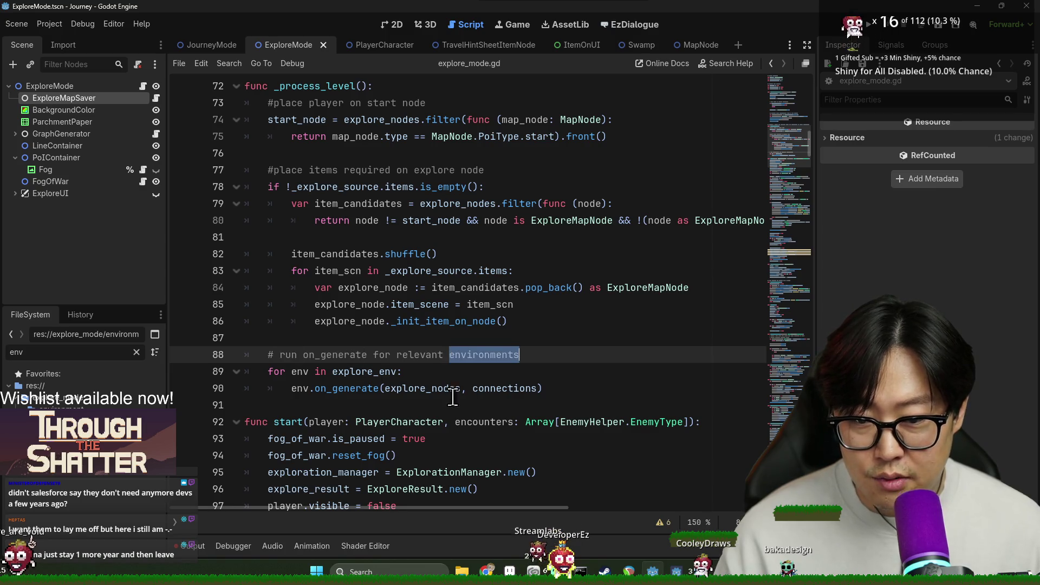
pyautogui.doubleClick(351, 373)
pyautogui.doubleClick(367, 390)
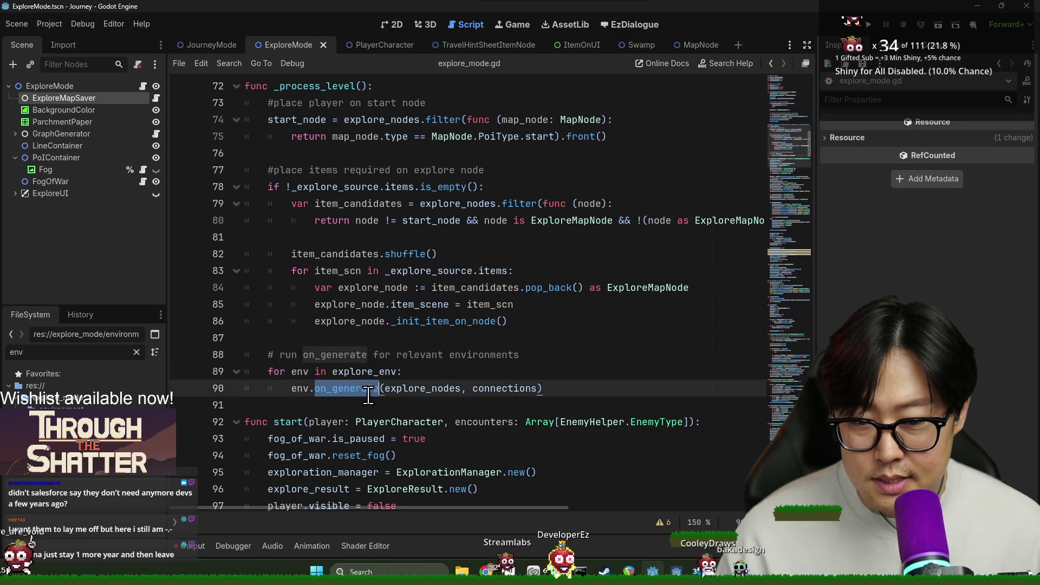
pyautogui.click(257, 354)
pyautogui.keyDown('shift'); pyautogui.click(575, 390); pyautogui.keyUp('shift')
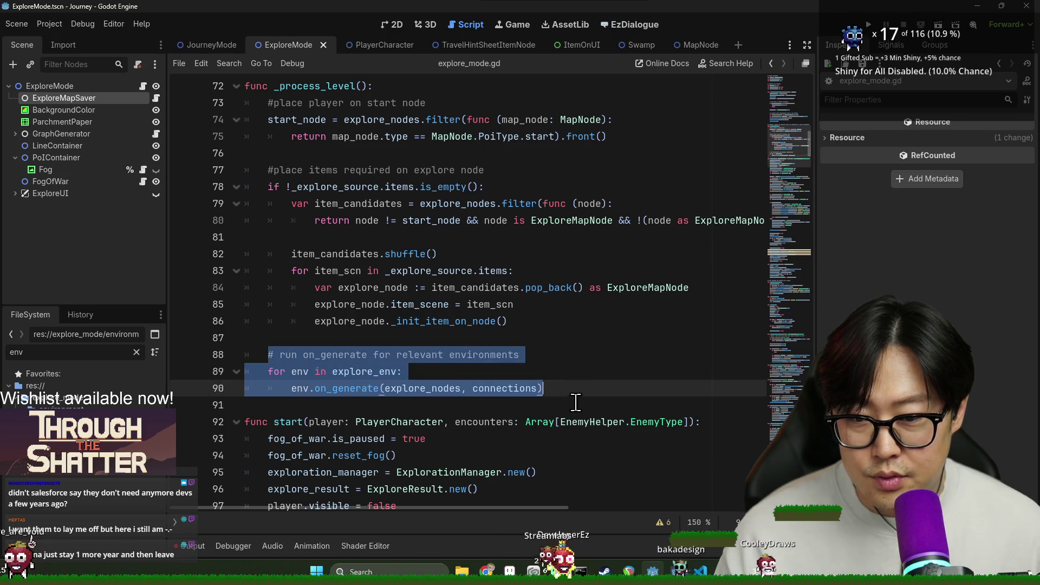
pyautogui.hotkey('ctrl', 'x')
# Paste the on_generate block right after _process_level() in generate_explore_level and save.
pyautogui.scroll(3, 401, 390)
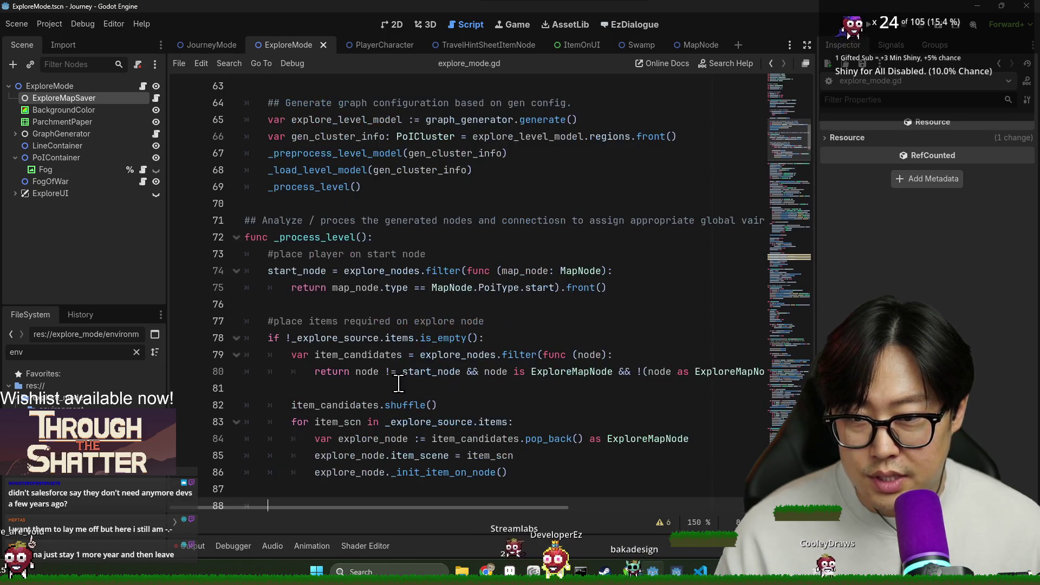
pyautogui.click(329, 202)
pyautogui.hotkey('ctrl', 'v')
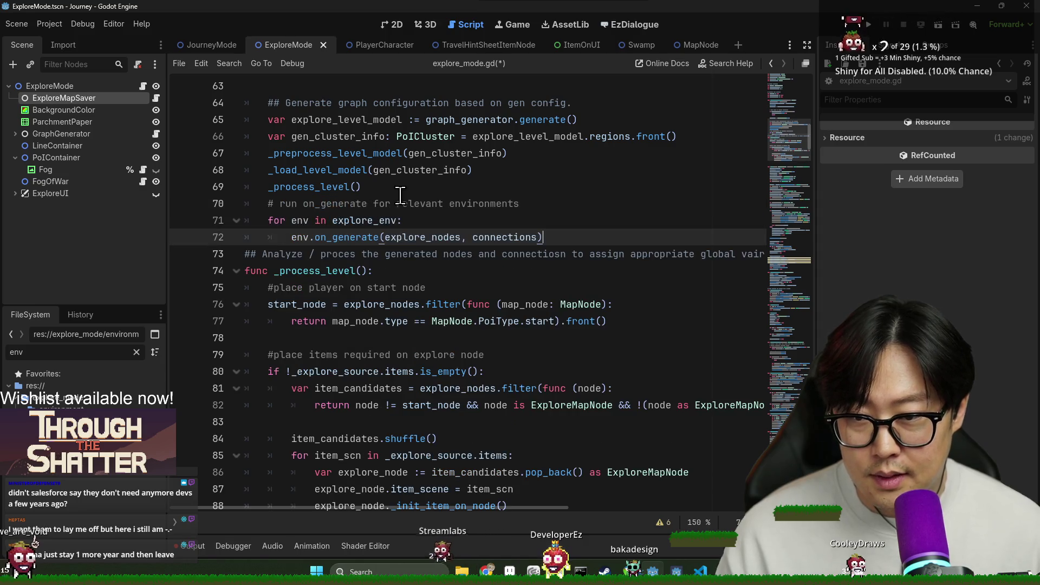
pyautogui.click(401, 187)
pyautogui.press('Return')
pyautogui.click(603, 255)
pyautogui.press('Return')
pyautogui.scroll(-3, 440, 352)
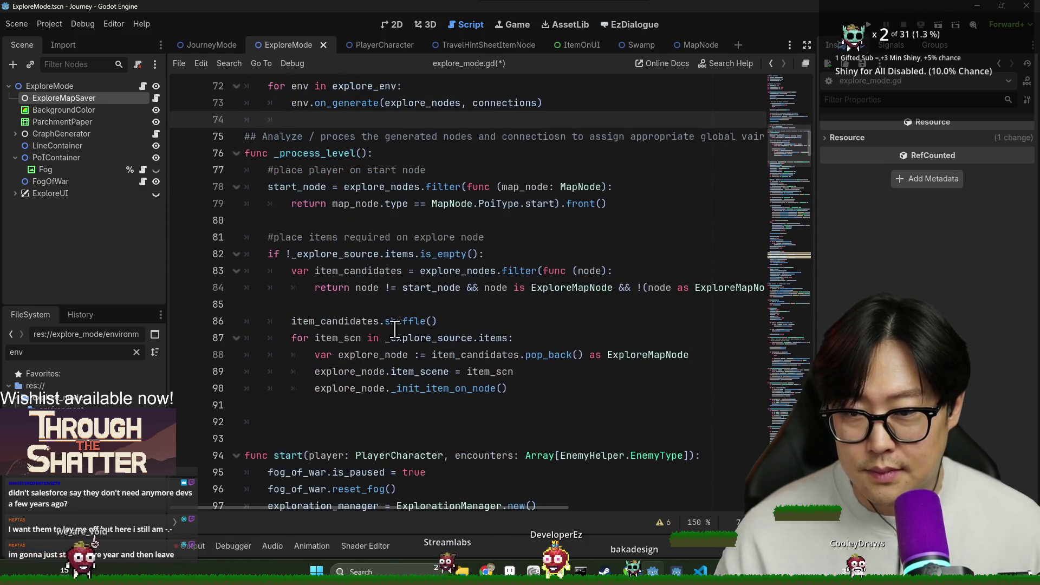
pyautogui.hotkey('ctrl', 's')
# Delete the extra blank lines before func start() and save.
pyautogui.click(336, 407)
pyautogui.press('Delete')
pyautogui.press('Delete')
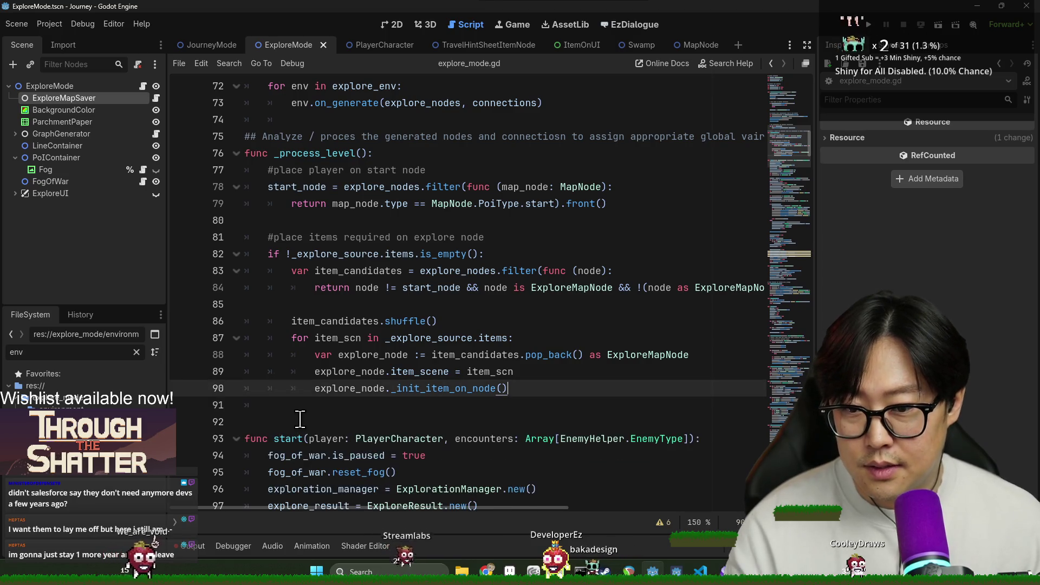
pyautogui.hotkey('ctrl', 's')
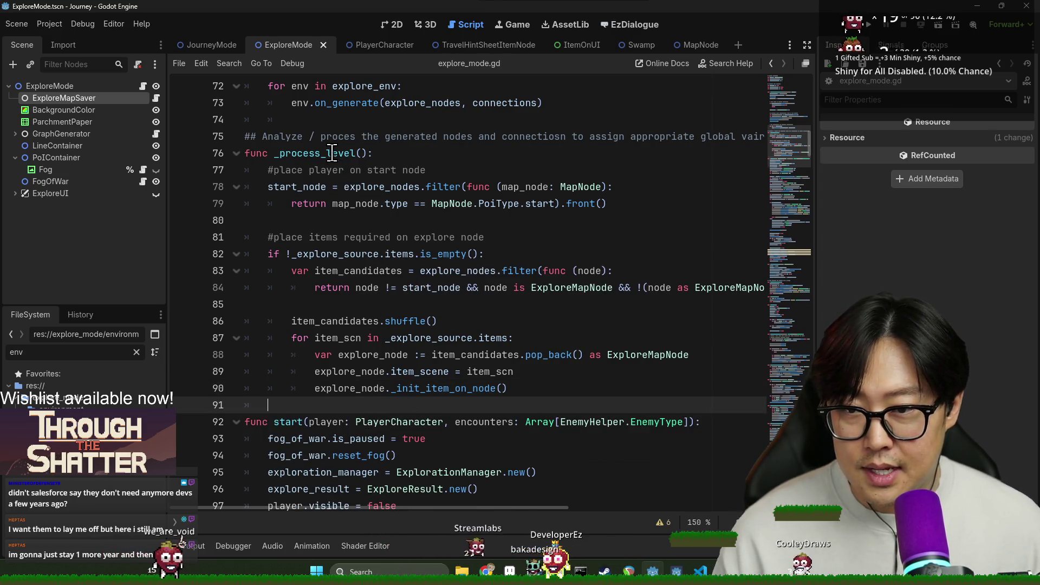
pyautogui.doubleClick(332, 155)
pyautogui.scroll(6, 395, 205)
# Add a _process_level() call after the saved-level load line, then undo it.
pyautogui.scroll(3, 395, 204)
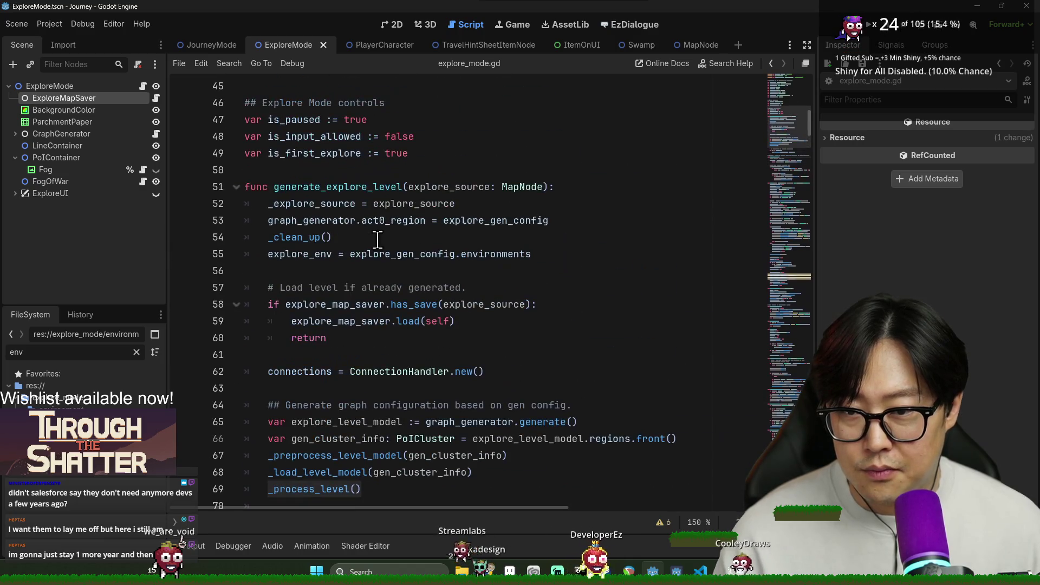
pyautogui.click(504, 304)
pyautogui.click(504, 319)
pyautogui.press('Return')
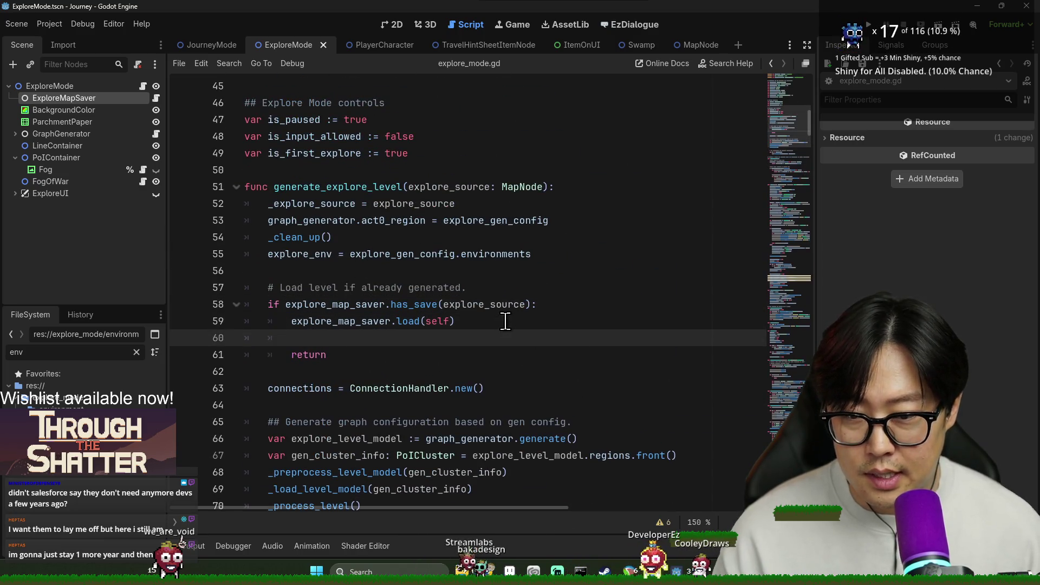
pyautogui.hotkey('ctrl', 'v')
pyautogui.write('()')
pyautogui.hotkey('ctrl', 'z')
pyautogui.hotkey('ctrl', 'z')
# In the save manager's load(), append explore_mode._process_level() after the connection-lines call and save.
pyautogui.click(404, 322)
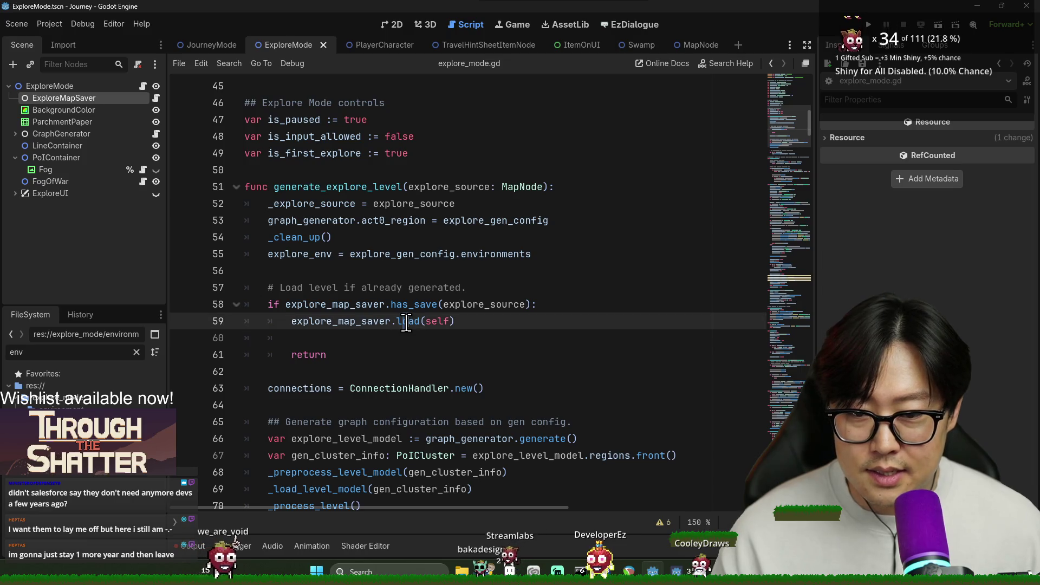
pyautogui.keyDown('ctrl'); pyautogui.click(403, 322); pyautogui.keyUp('ctrl')
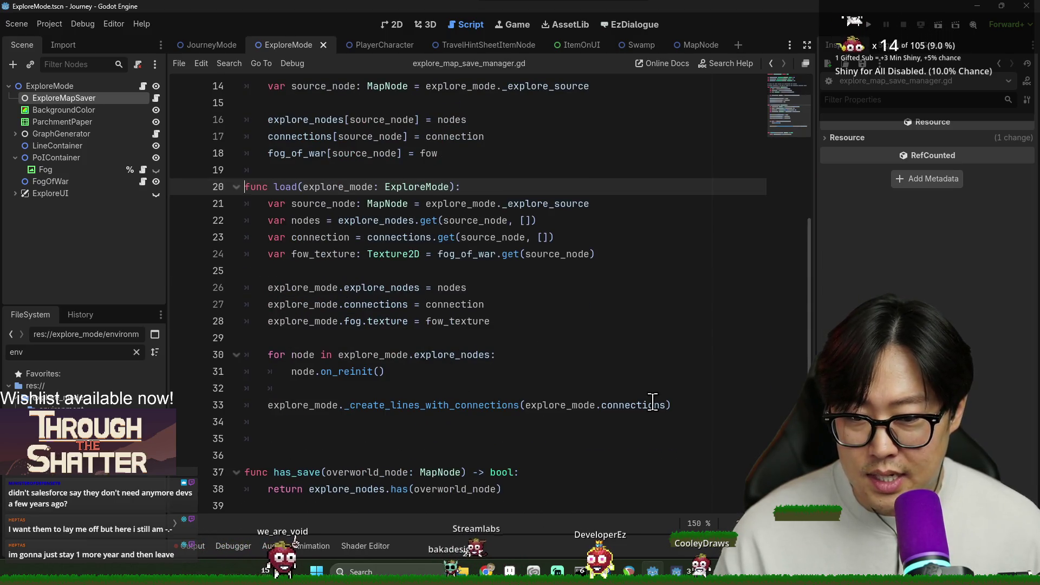
pyautogui.click(671, 404)
pyautogui.press('Return')
pyautogui.write('exp')
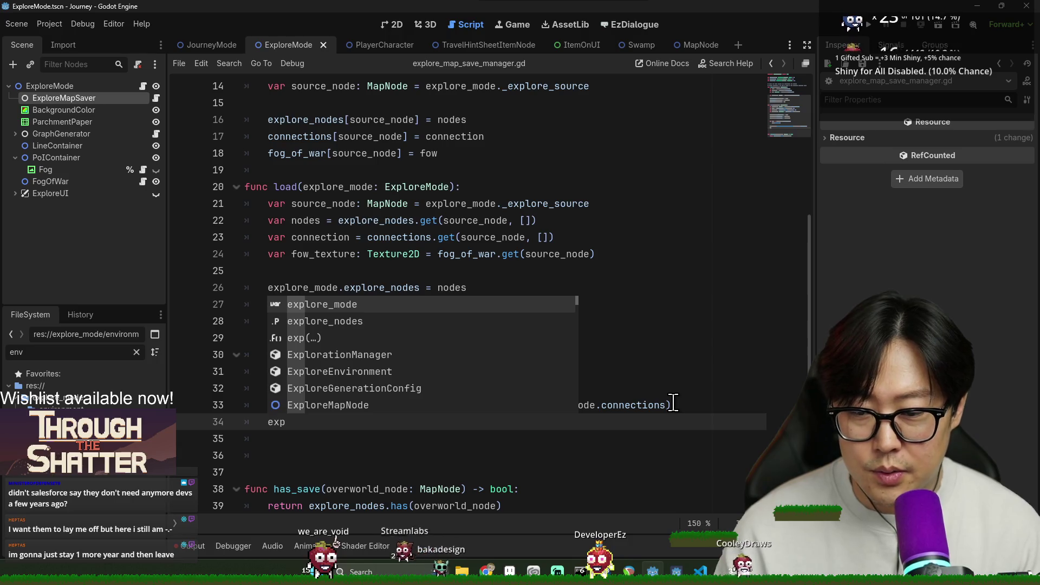
pyautogui.write('lore.')
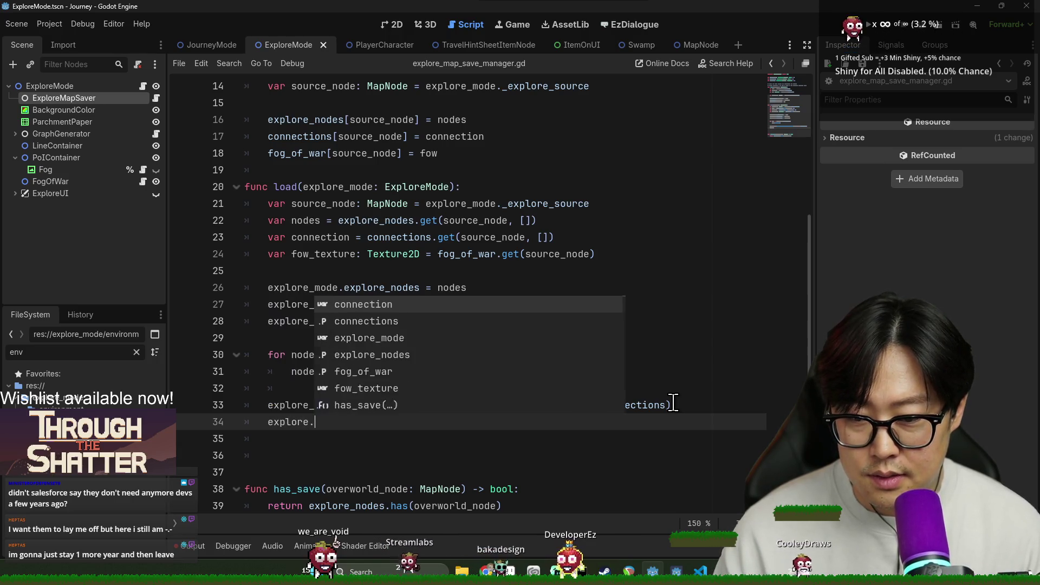
pyautogui.press('Escape')
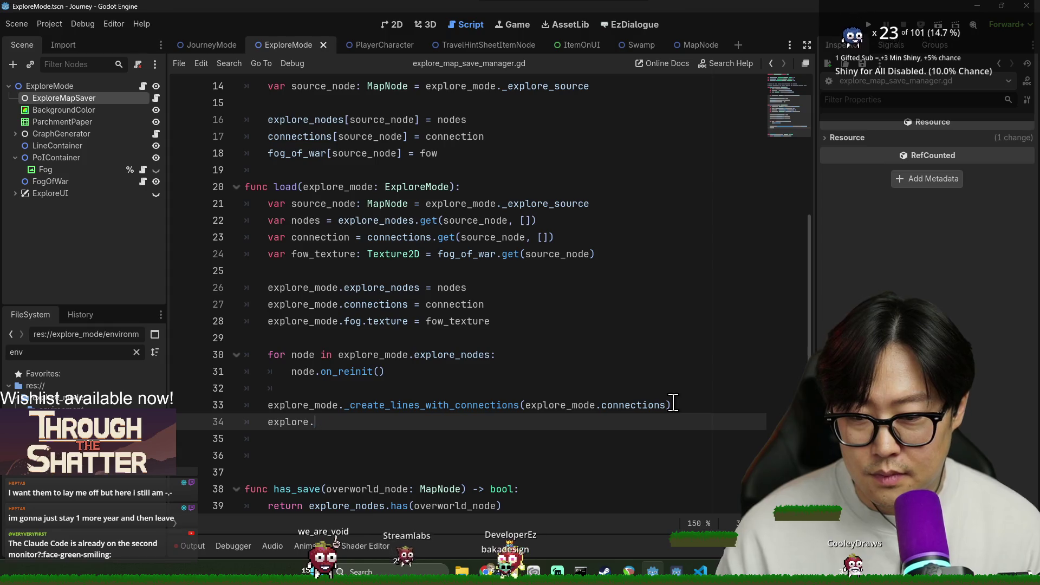
pyautogui.write('_mode_process_level()')
pyautogui.hotkey('ctrl', 's')
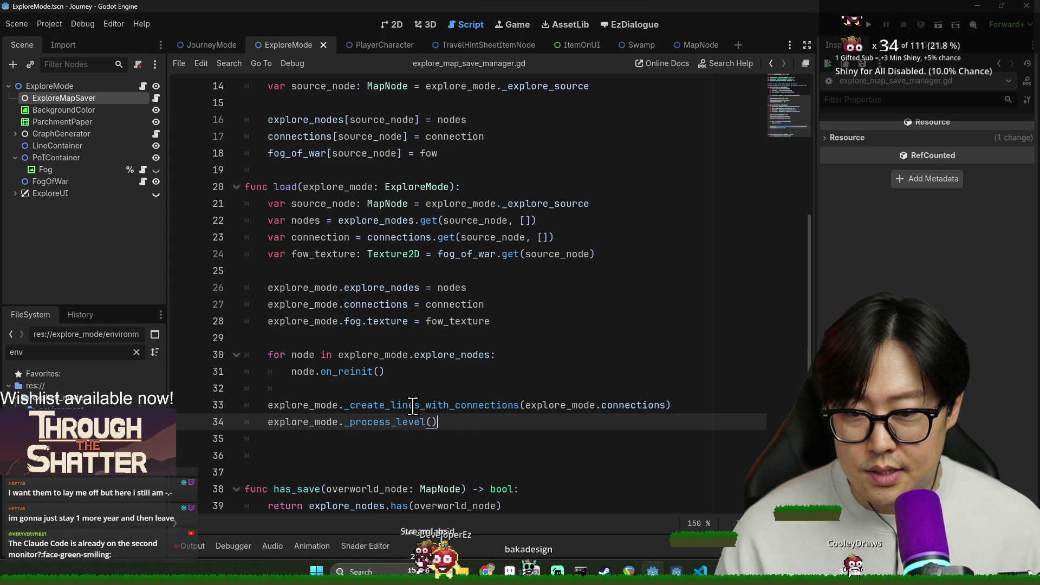
# Remove the extra blank line after the new call, save, and return to explore_mode.gd's saved-level load line.
pyautogui.click(375, 472)
pyautogui.press('BackSpace')
pyautogui.click(375, 437)
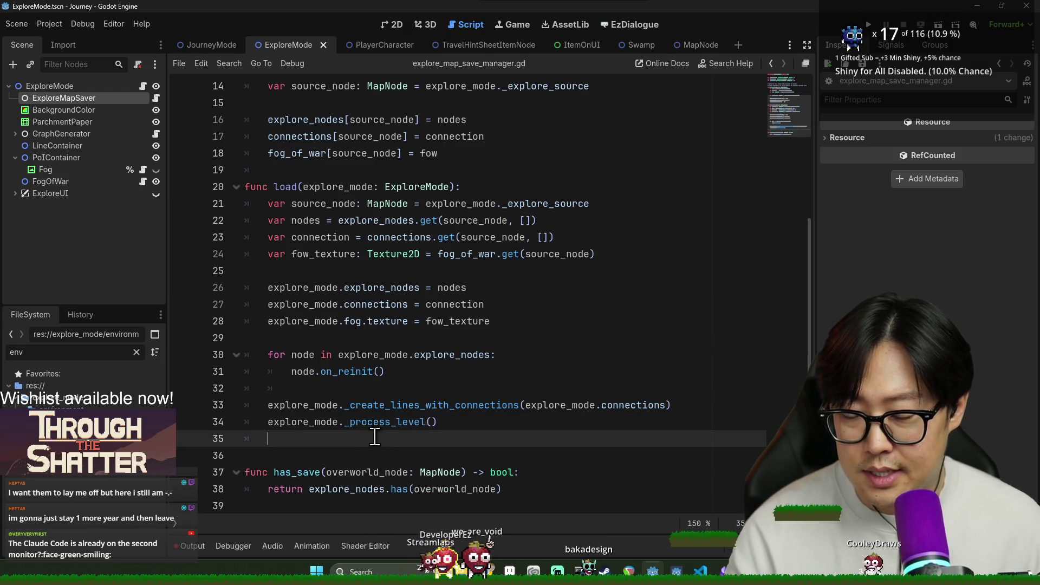
pyautogui.hotkey('ctrl', 's')
pyautogui.hotkey('alt', 'Left')
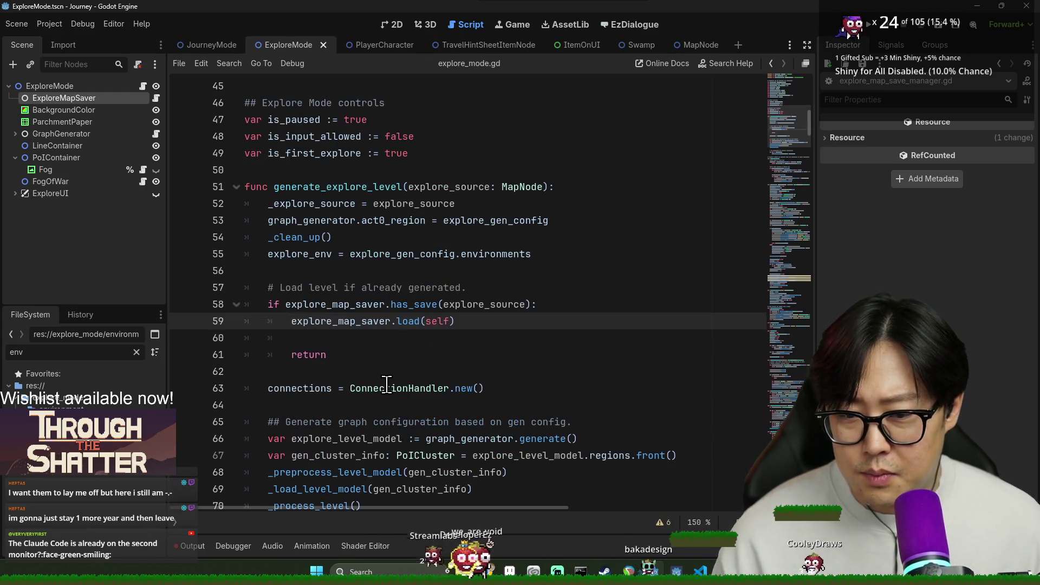
pyautogui.click(383, 388)
pyautogui.click(313, 357)
pyautogui.click(296, 324)
# Search the script for generate_explore_level.
pyautogui.scroll(-7, 325, 325)
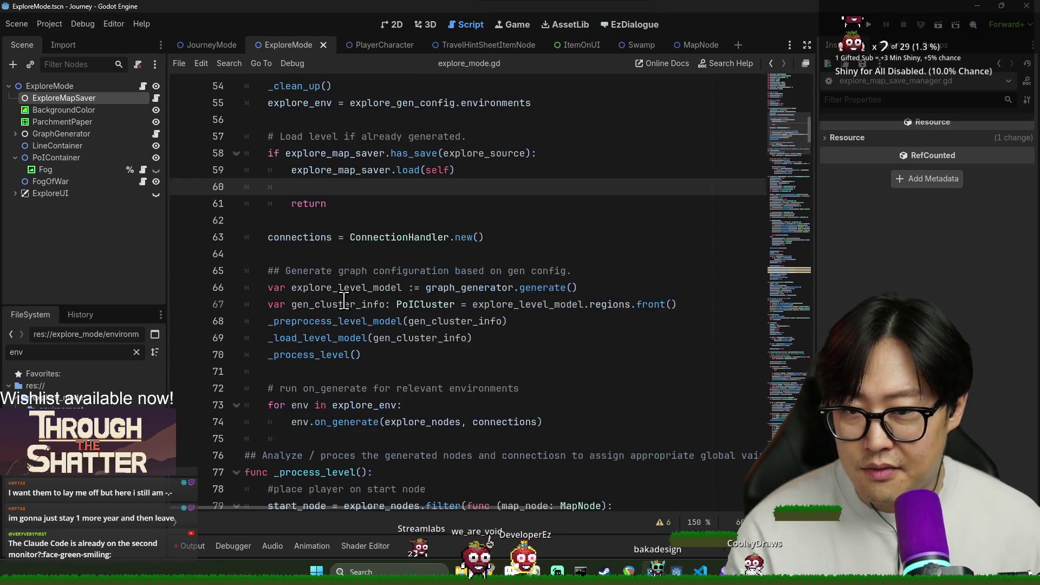
pyautogui.scroll(8, 343, 319)
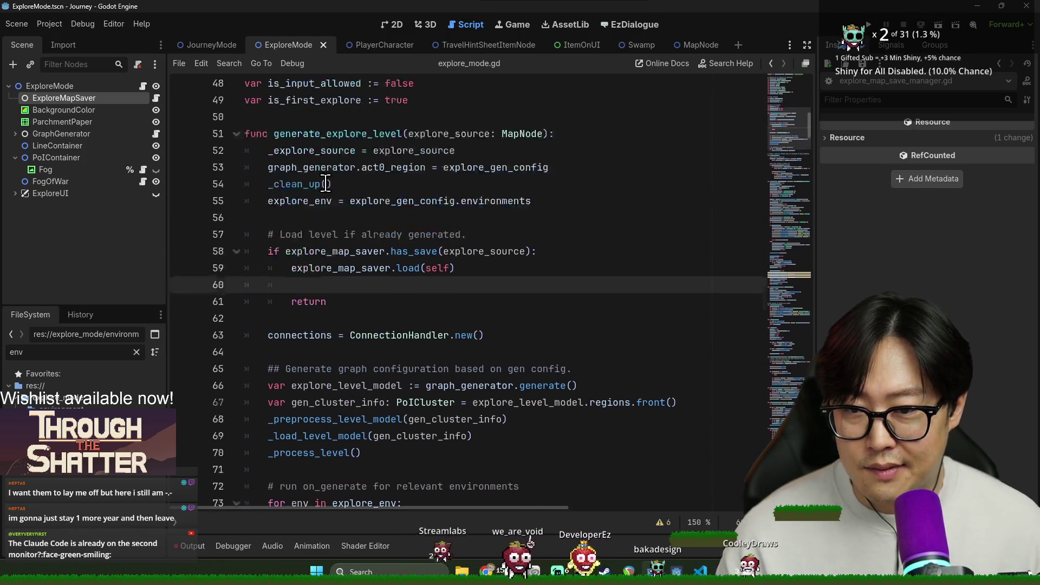
pyautogui.doubleClick(340, 238)
pyautogui.hotkey('ctrl', 'f')
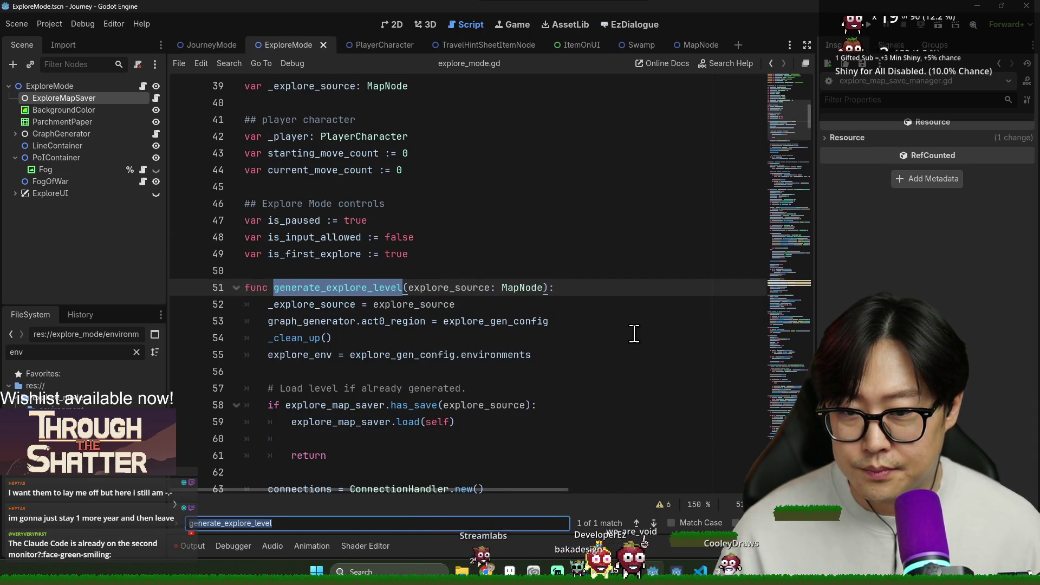
# In the JourneyMode scene, jump from explore_mode.start in _enter_explore_mode to its definition.
pyautogui.click(207, 44)
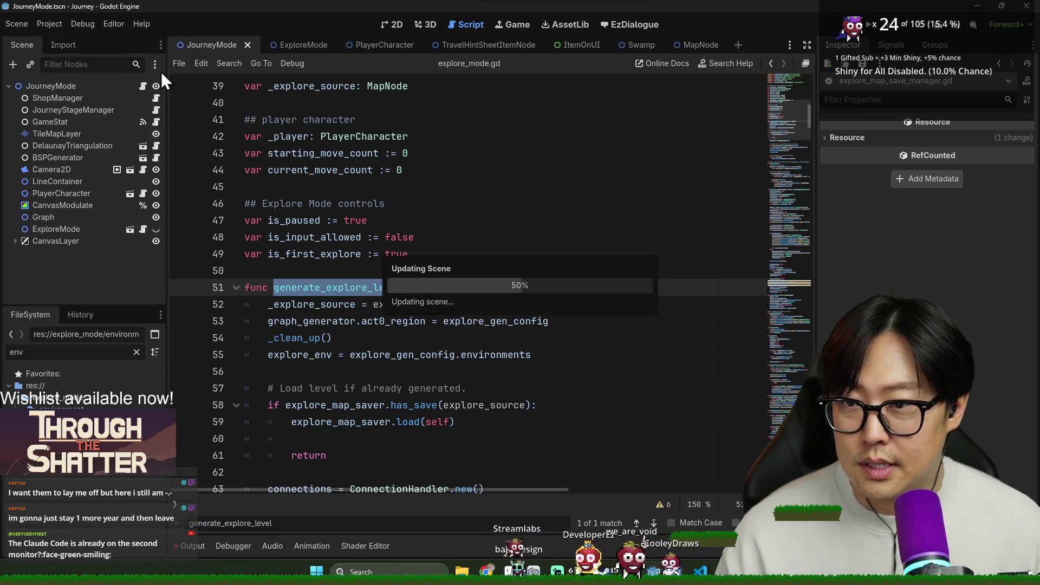
pyautogui.scroll(4, 373, 295)
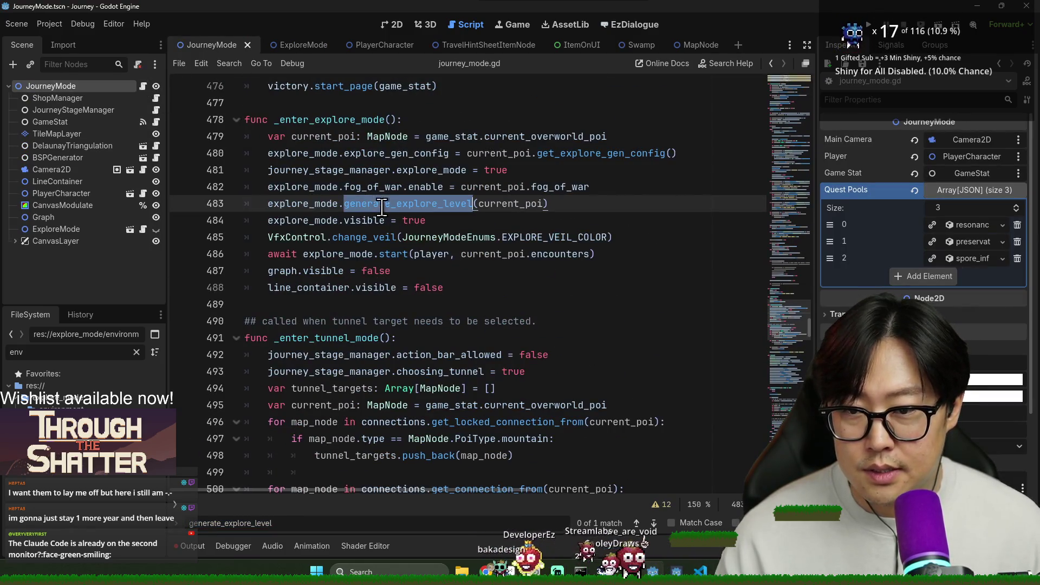
pyautogui.doubleClick(340, 220)
pyautogui.doubleClick(306, 234)
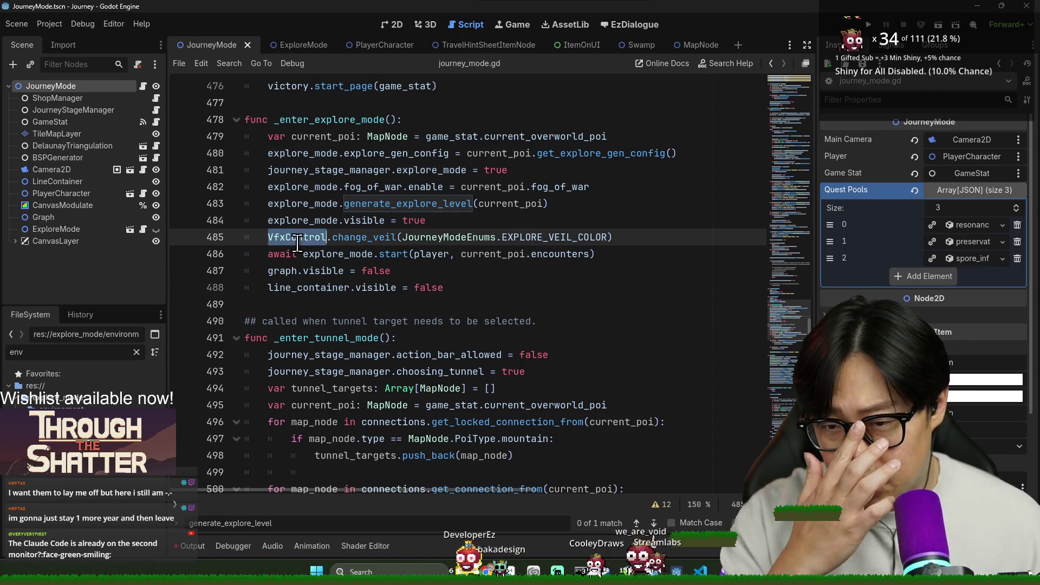
pyautogui.doubleClick(338, 255)
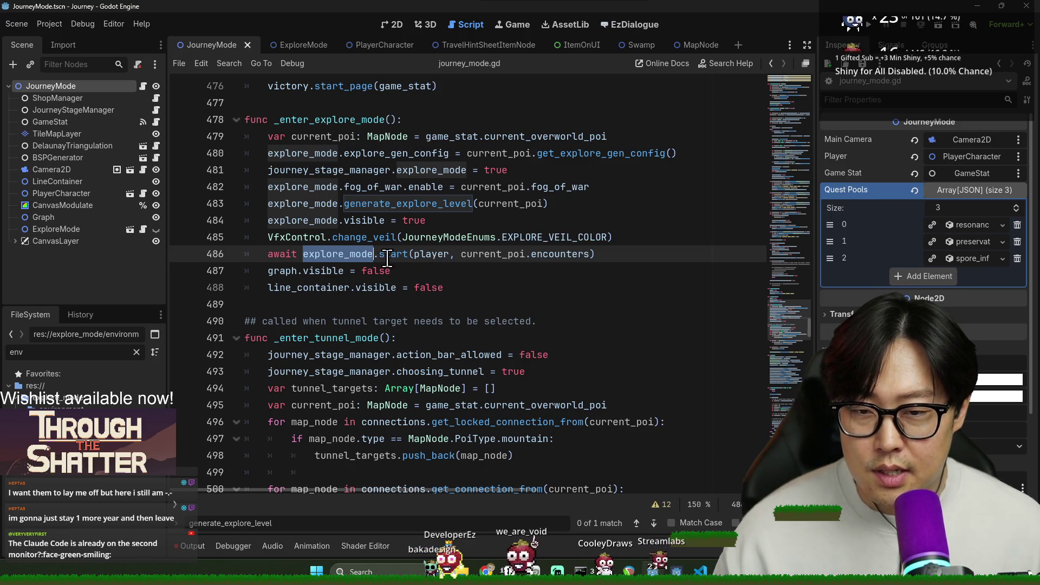
pyautogui.click(350, 254)
pyautogui.keyDown('ctrl'); pyautogui.click(394, 255); pyautogui.keyUp('ctrl')
# Save the scene, then remove the fog_of_war.is_paused and reset_fog() lines from start().
pyautogui.hotkey('ctrl', 's')
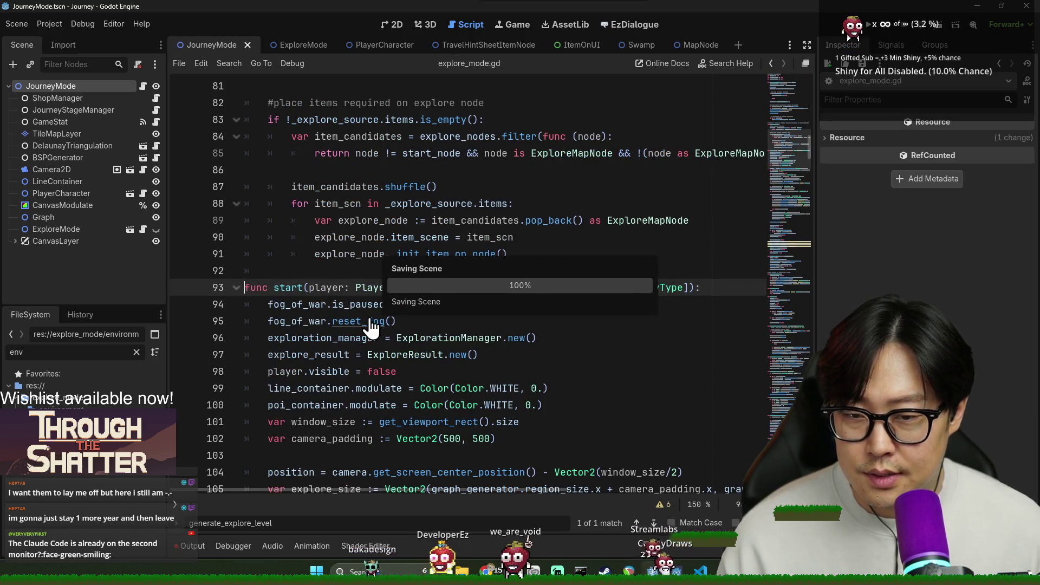
pyautogui.click(338, 305)
pyautogui.scroll(-1, 340, 287)
pyautogui.doubleClick(287, 255)
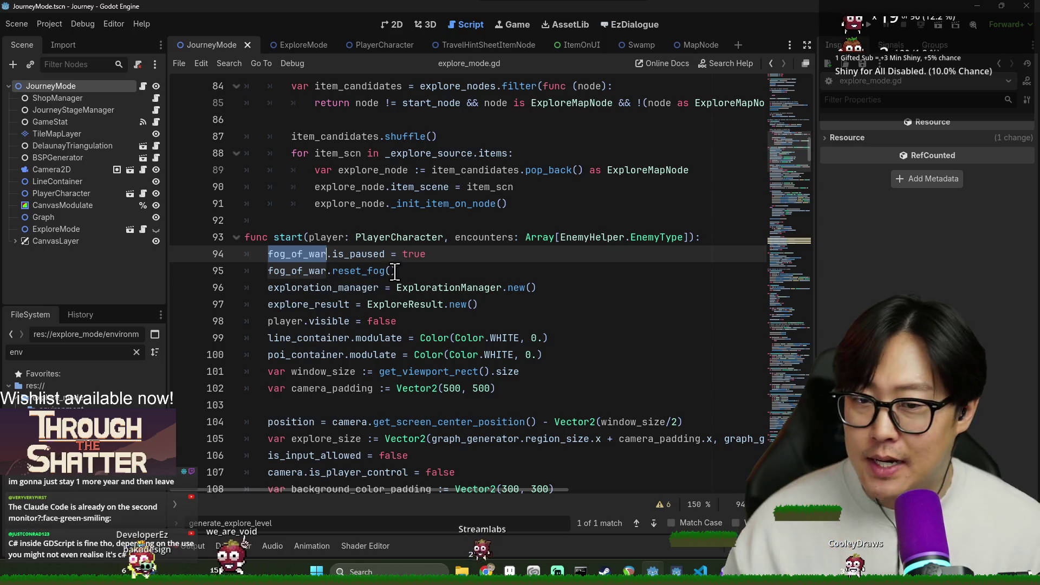
pyautogui.moveTo(268, 253); pyautogui.dragTo(395, 270)
pyautogui.hotkey('ctrl', 'c')
pyautogui.press('BackSpace')
# Scroll back up through explore_mode.gd toward generate_explore_level.
pyautogui.scroll(2, 428, 304)
pyautogui.scroll(5, 428, 304)
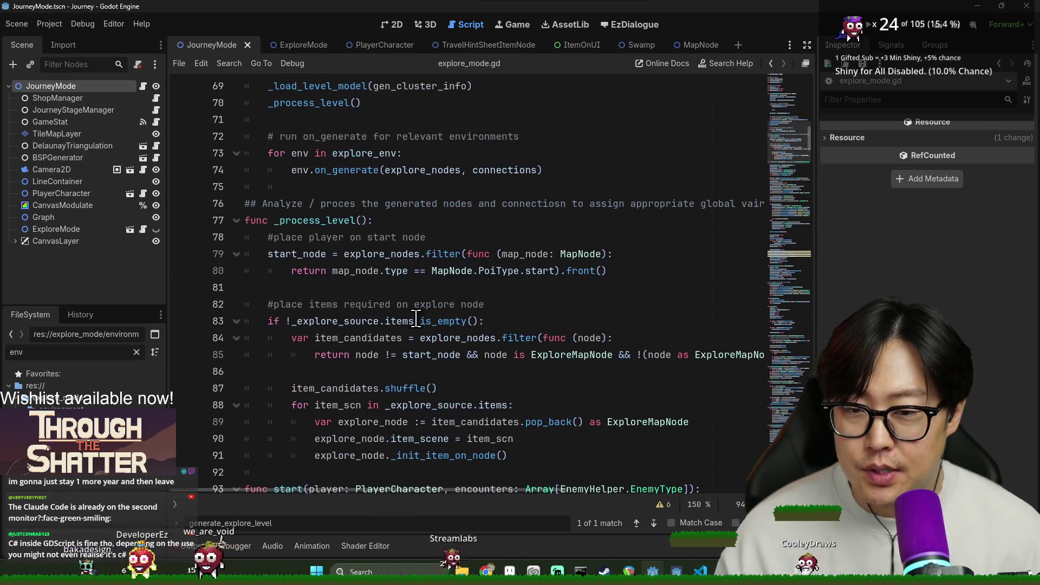
pyautogui.doubleClick(287, 238)
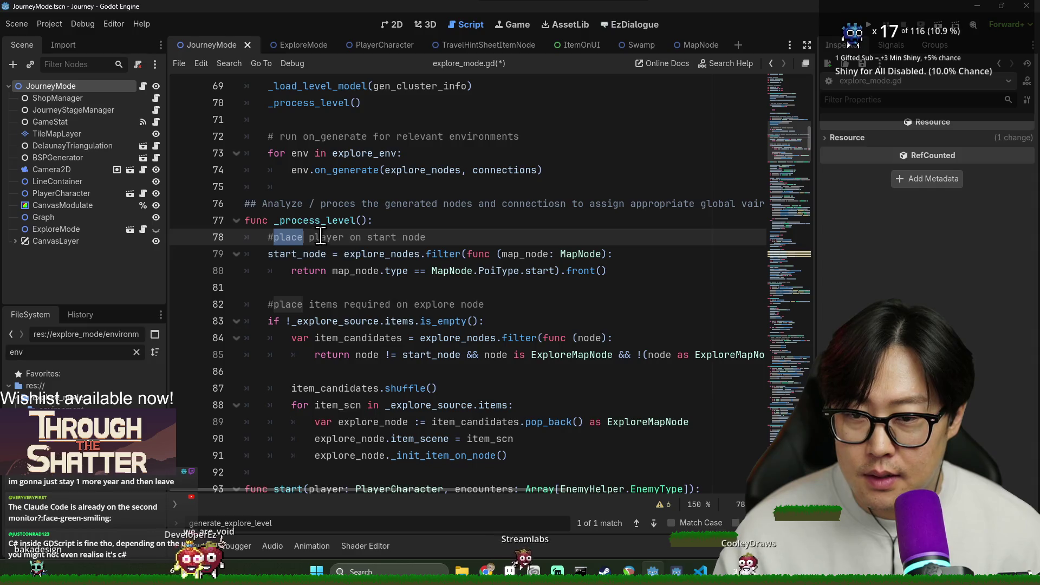
pyautogui.scroll(-5, 325, 270)
pyautogui.scroll(1, 369, 342)
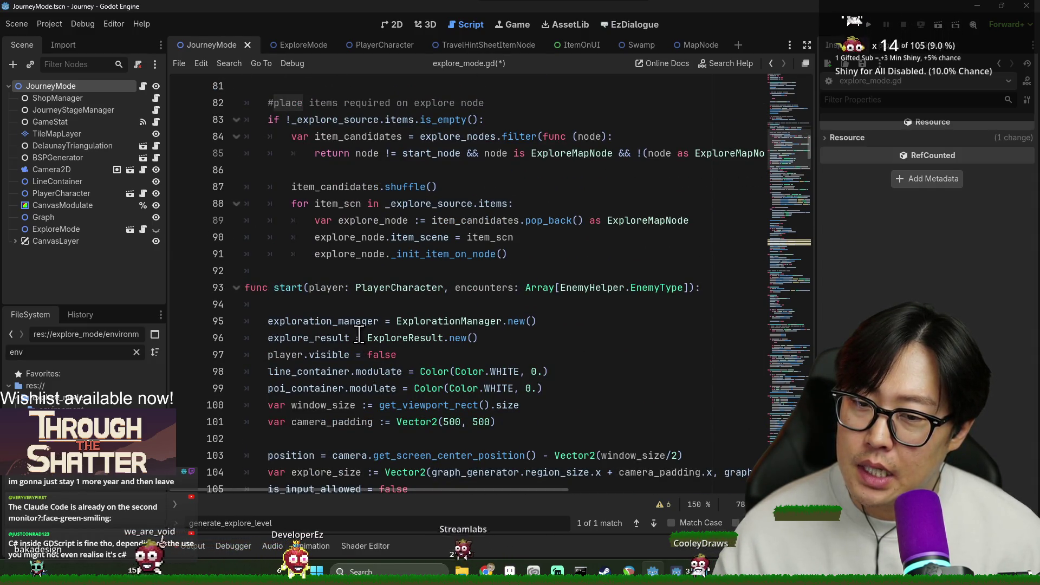
pyautogui.scroll(3, 360, 333)
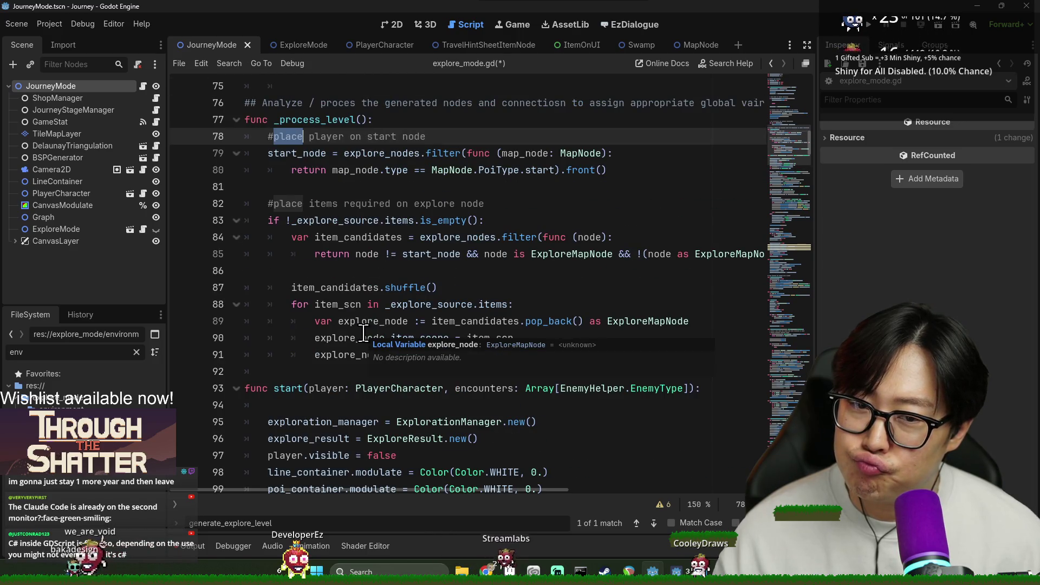
pyautogui.scroll(4, 325, 220)
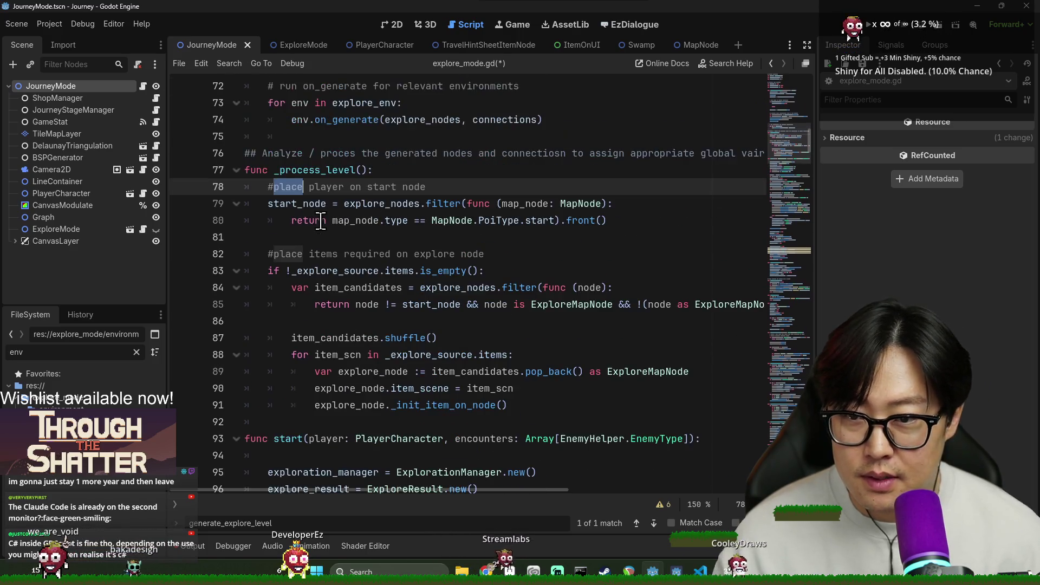
pyautogui.scroll(3, 325, 221)
# Paste the fog_of_war pause and reset lines after the on_generate loop and save.
pyautogui.click(576, 422)
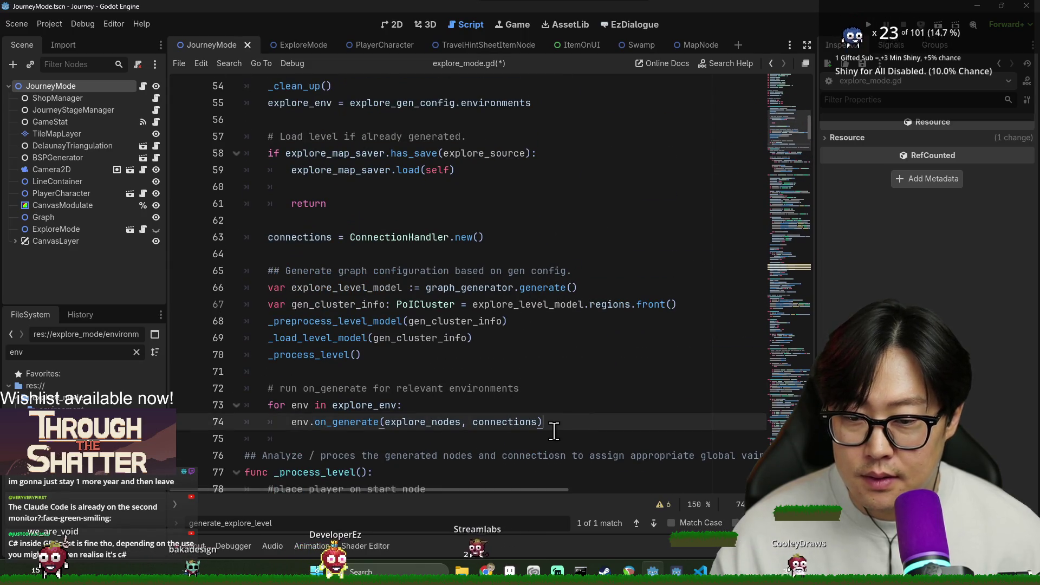
pyautogui.press('Return')
pyautogui.hotkey('ctrl', 'v')
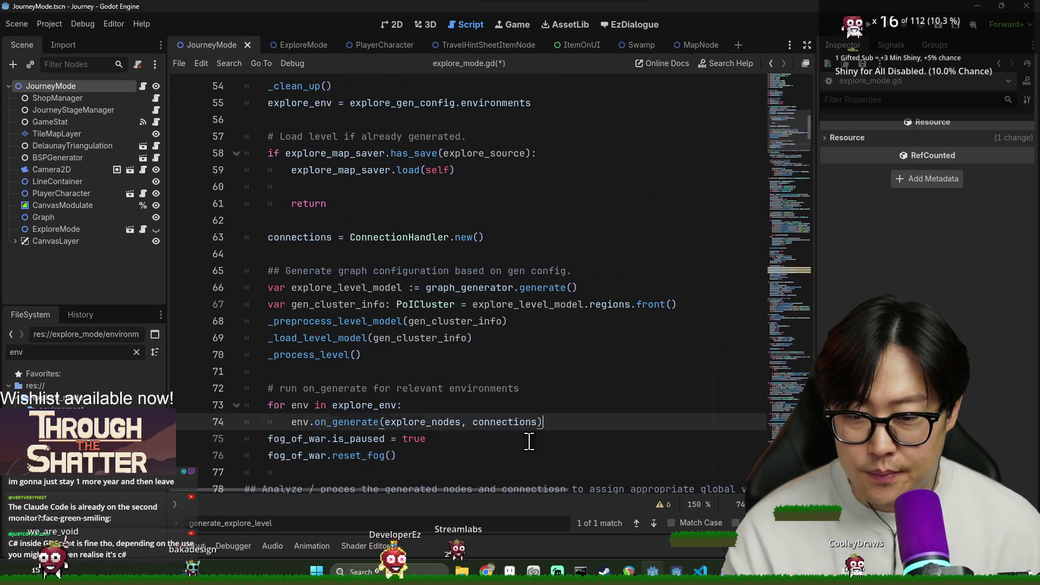
pyautogui.click(544, 421)
pyautogui.press('Return')
pyautogui.doubleClick(297, 455)
pyautogui.hotkey('ctrl', 's')
pyautogui.click(458, 439)
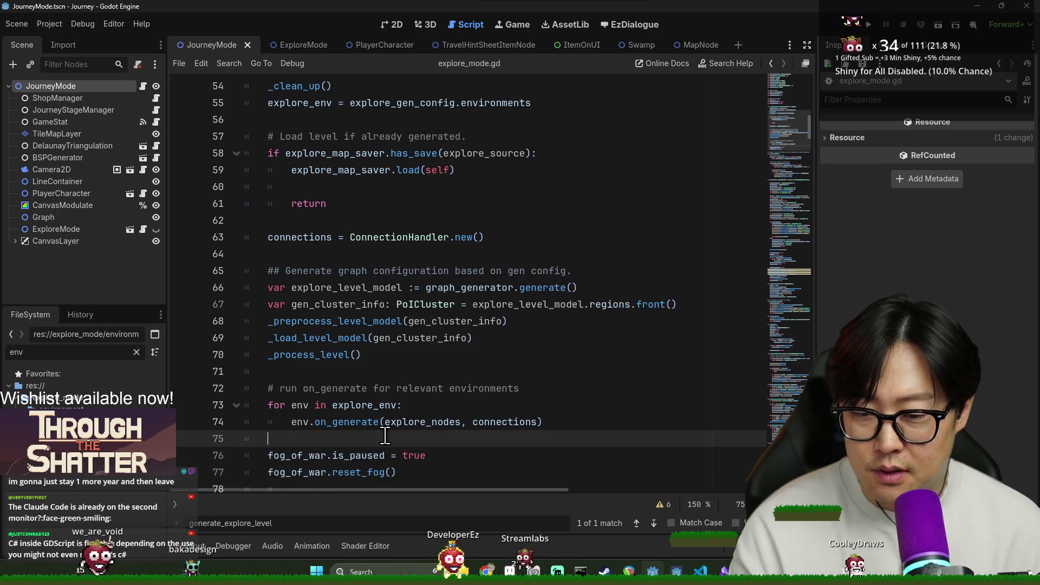
pyautogui.scroll(-3, 412, 401)
pyautogui.hotkey('ctrl', 's')
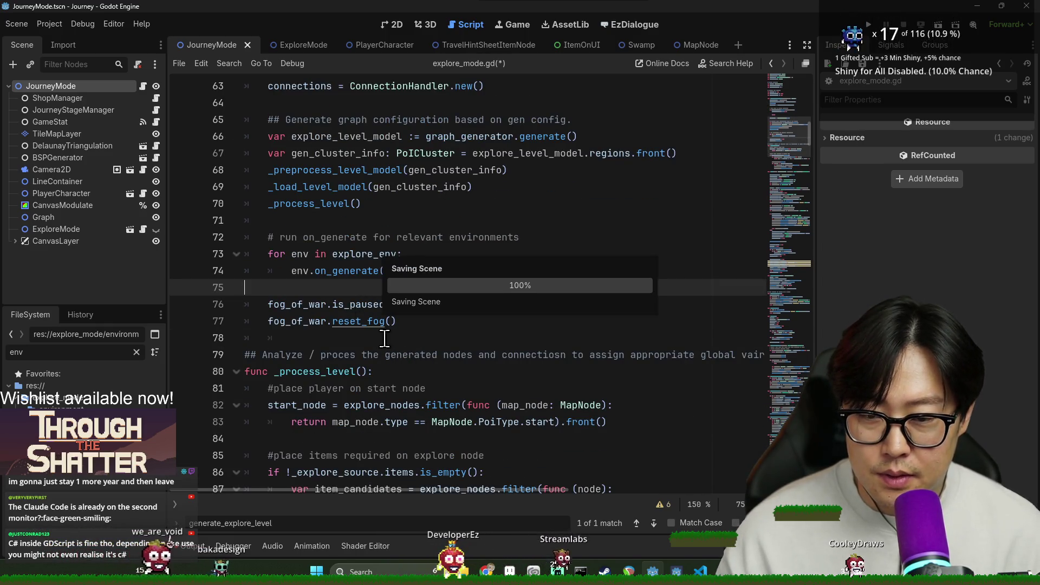
# Move the fog_of_war.is_paused line to the top of generate_explore_level and save.
pyautogui.scroll(-2, 351, 315)
pyautogui.click(345, 221)
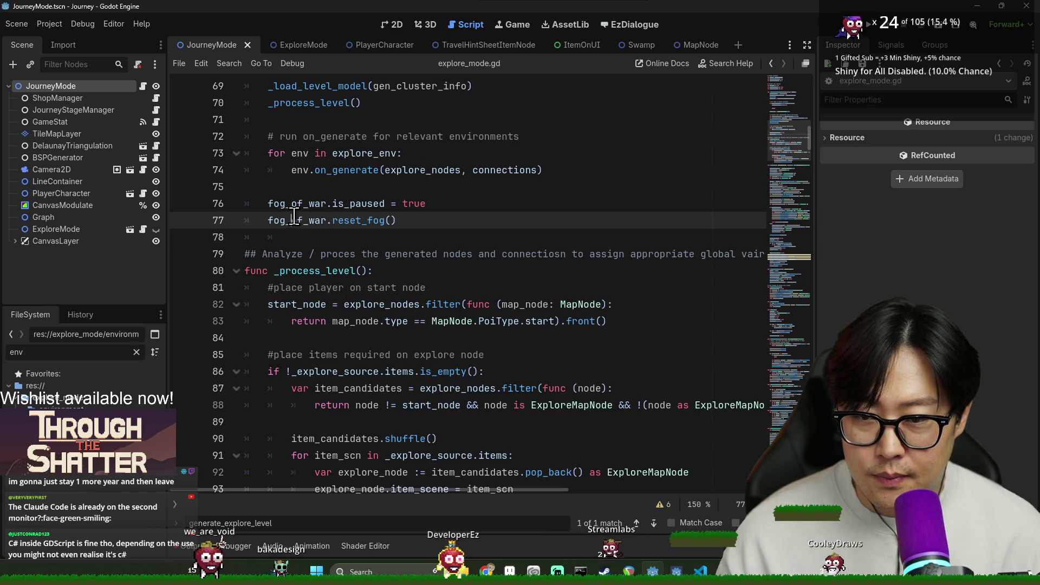
pyautogui.doubleClick(317, 220)
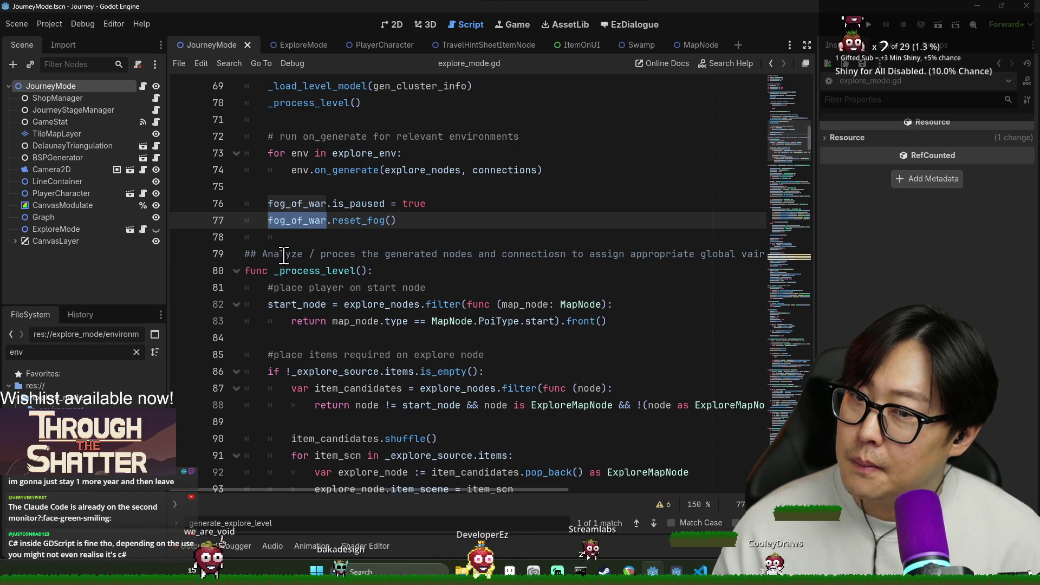
pyautogui.tripleClick(301, 203)
pyautogui.hotkey('ctrl', 'c')
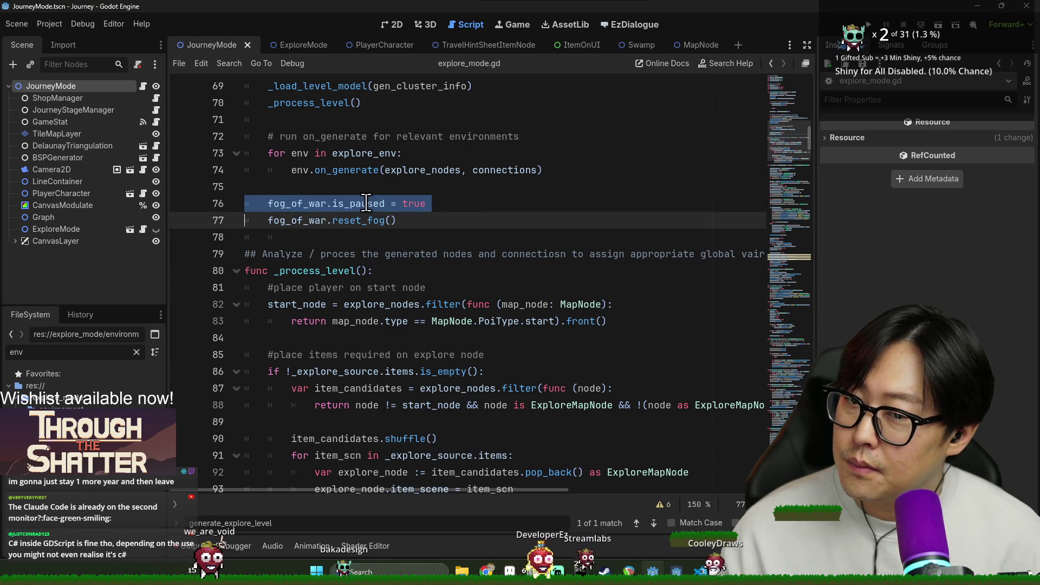
pyautogui.press('Delete')
pyautogui.scroll(7, 422, 221)
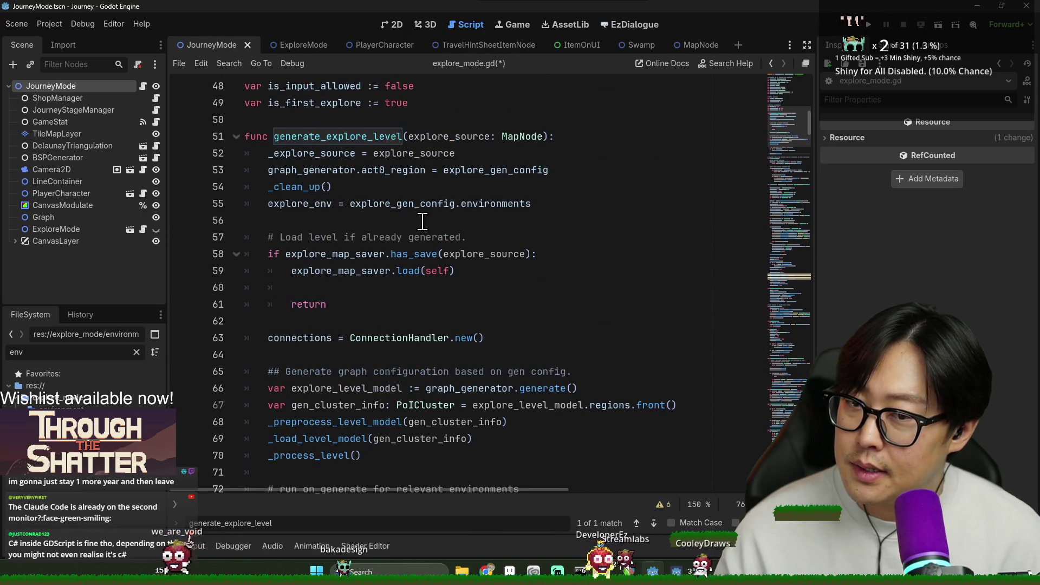
pyautogui.click(558, 136)
pyautogui.press('Return')
pyautogui.hotkey('ctrl', 'v')
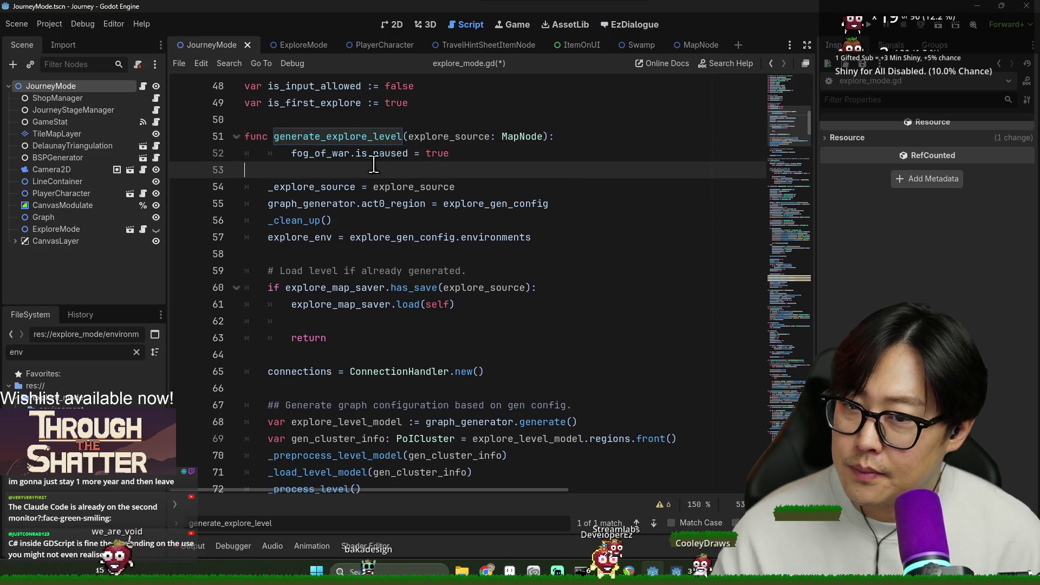
pyautogui.click(350, 154)
pyautogui.press('End')
pyautogui.press('Delete')
pyautogui.hotkey('ctrl', 's')
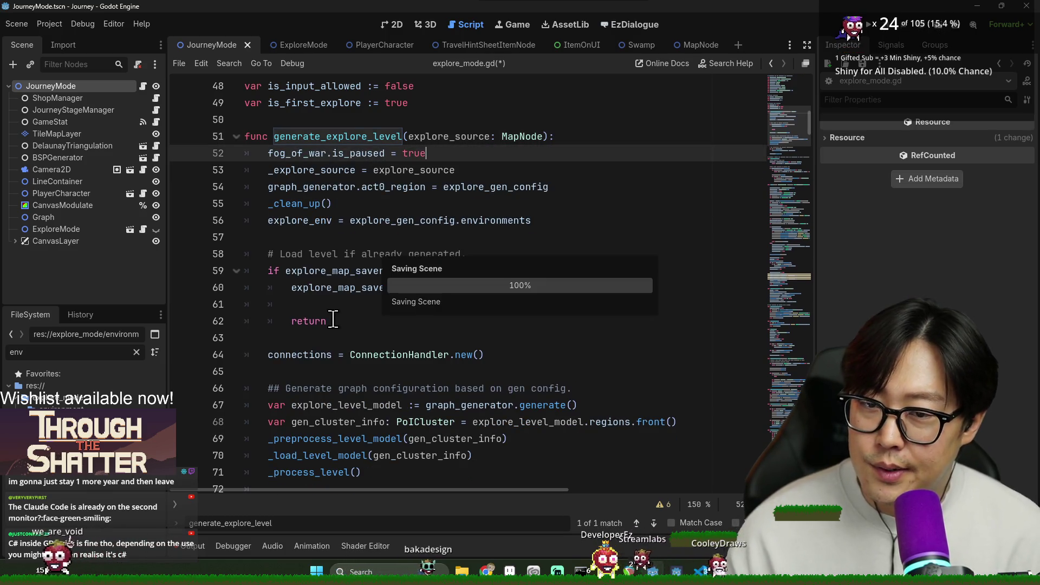
# Delete the leftover empty line at the start of start(), above the exploration_manager line.
pyautogui.scroll(-9, 401, 390)
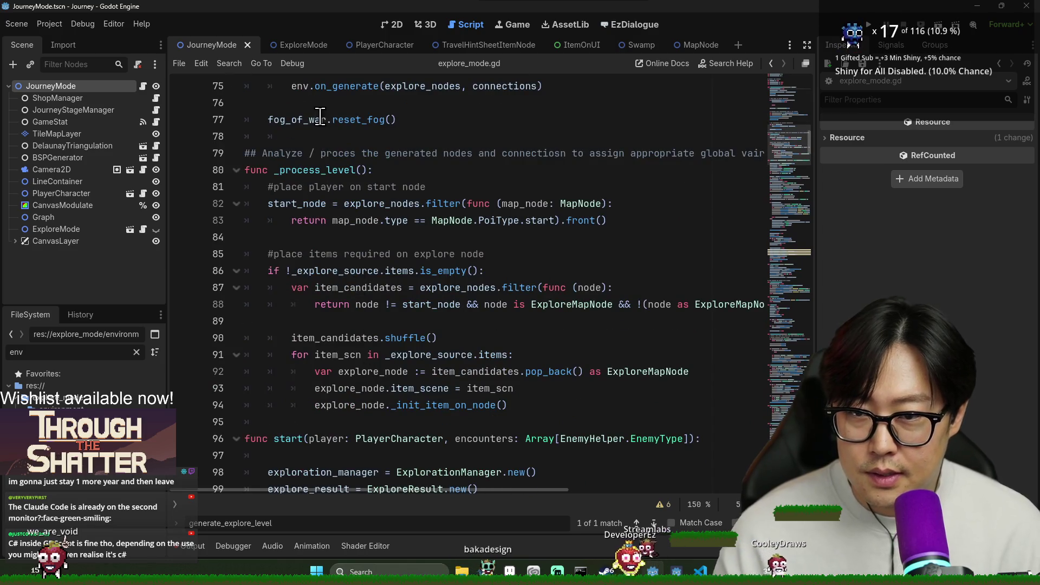
pyautogui.doubleClick(319, 116)
pyautogui.scroll(5, 379, 304)
pyautogui.scroll(-2, 390, 313)
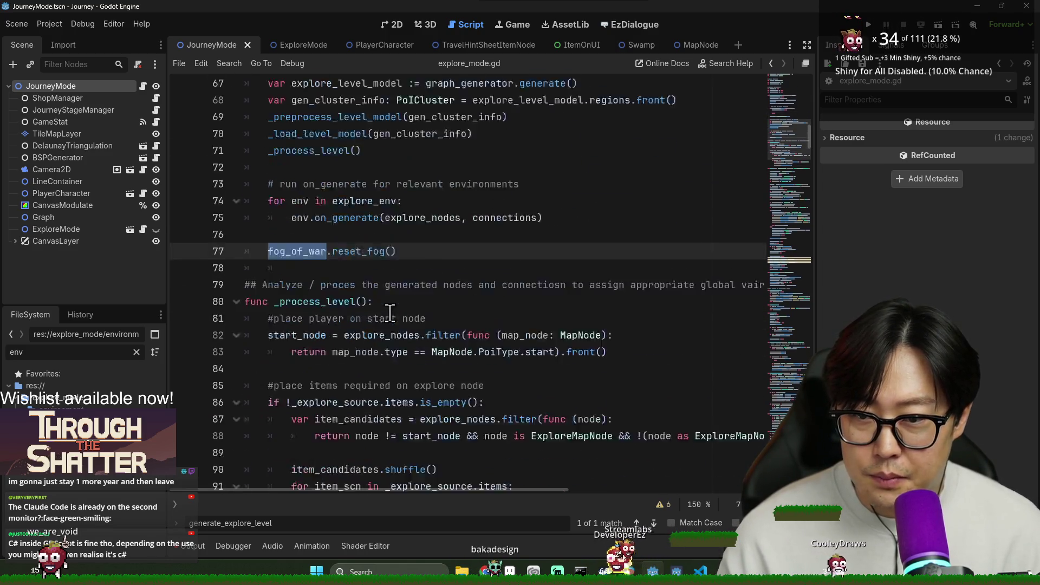
pyautogui.scroll(-4, 390, 313)
pyautogui.doubleClick(292, 135)
pyautogui.scroll(-2, 293, 217)
pyautogui.click(293, 305)
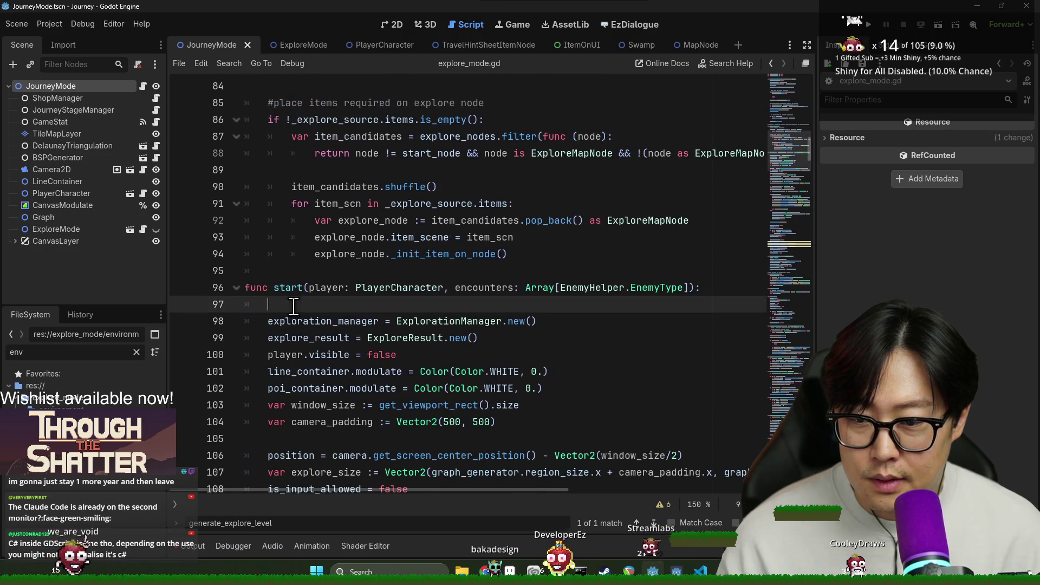
pyautogui.press('Delete')
pyautogui.doubleClick(319, 305)
pyautogui.scroll(-2, 379, 243)
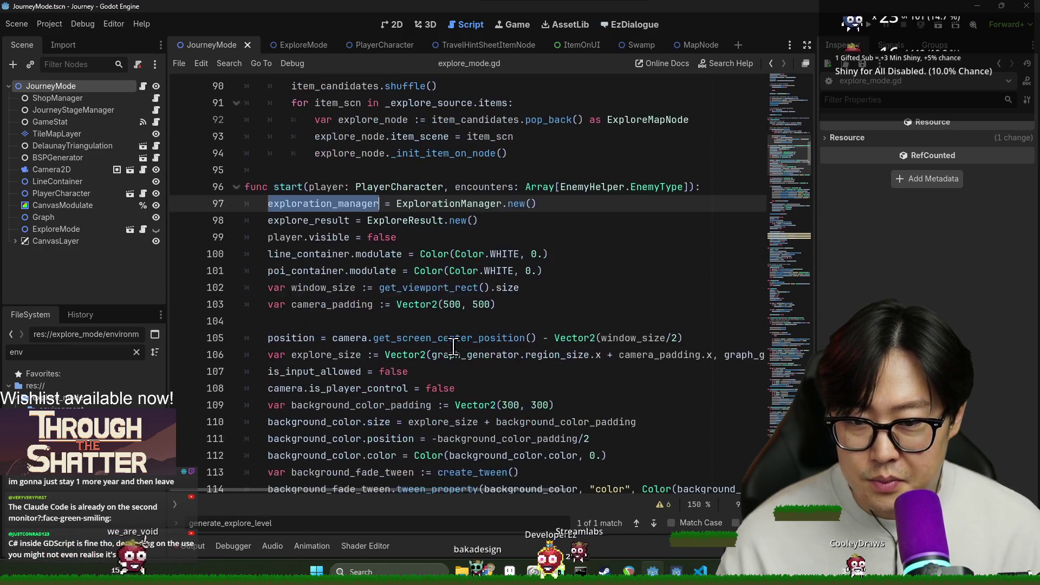
# Save explore_mode.gd.
pyautogui.hotkey('ctrl', 's')
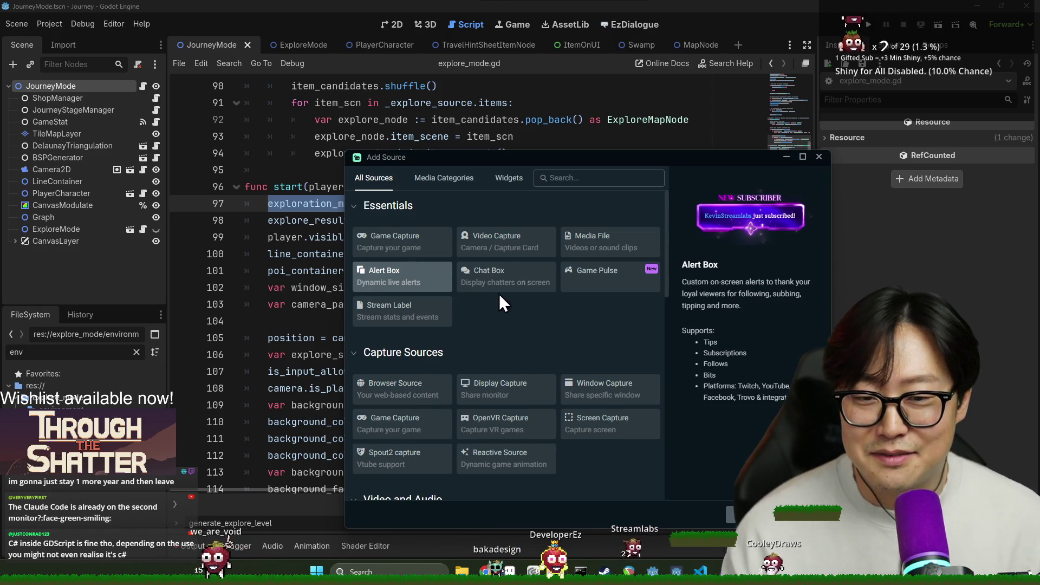
# Add the existing 'webcam' Video Capture source to the scene.
pyautogui.click(504, 241)
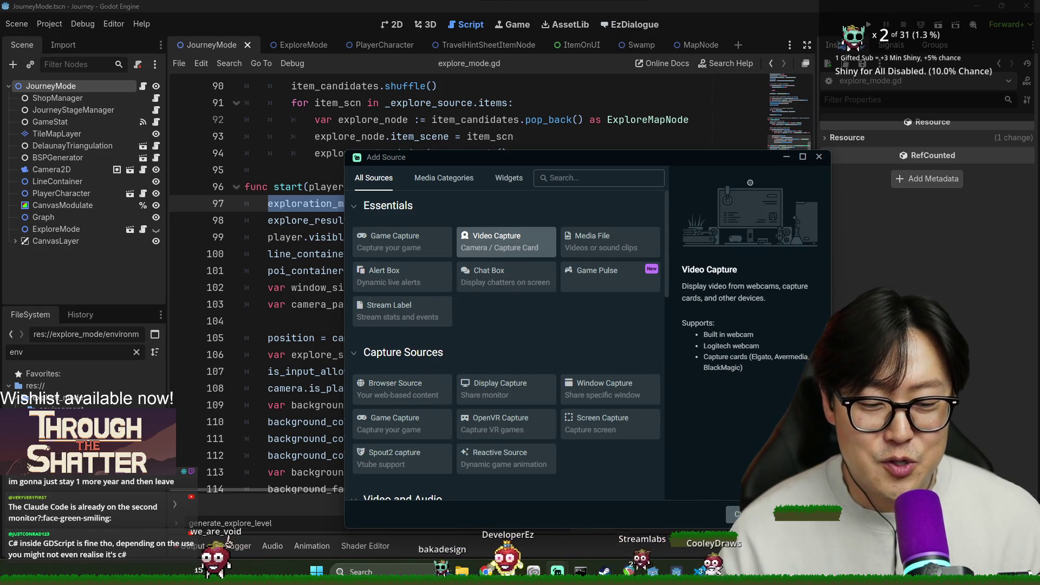
pyautogui.press('Escape')
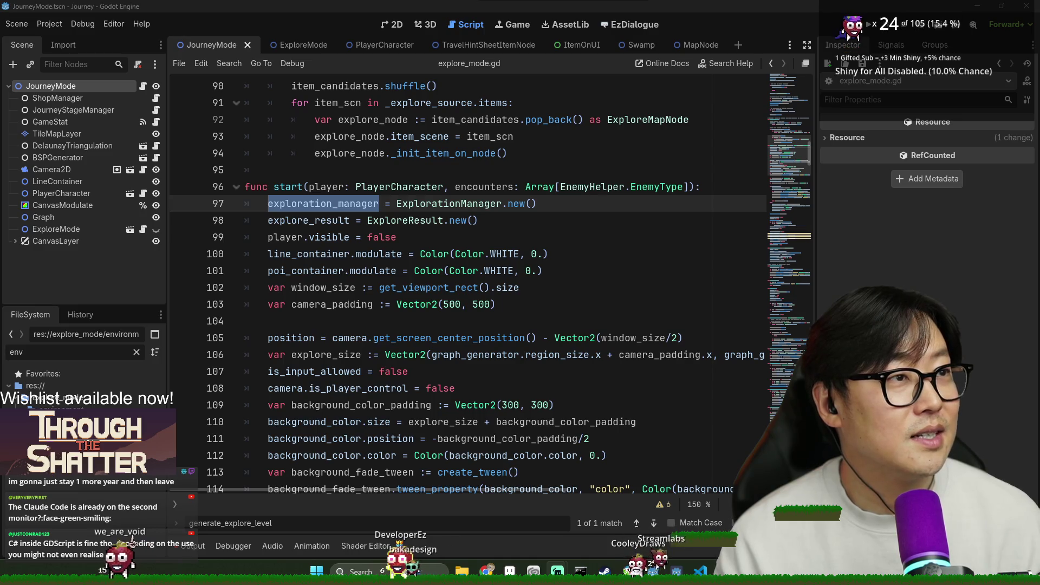
pyautogui.click(460, 282)
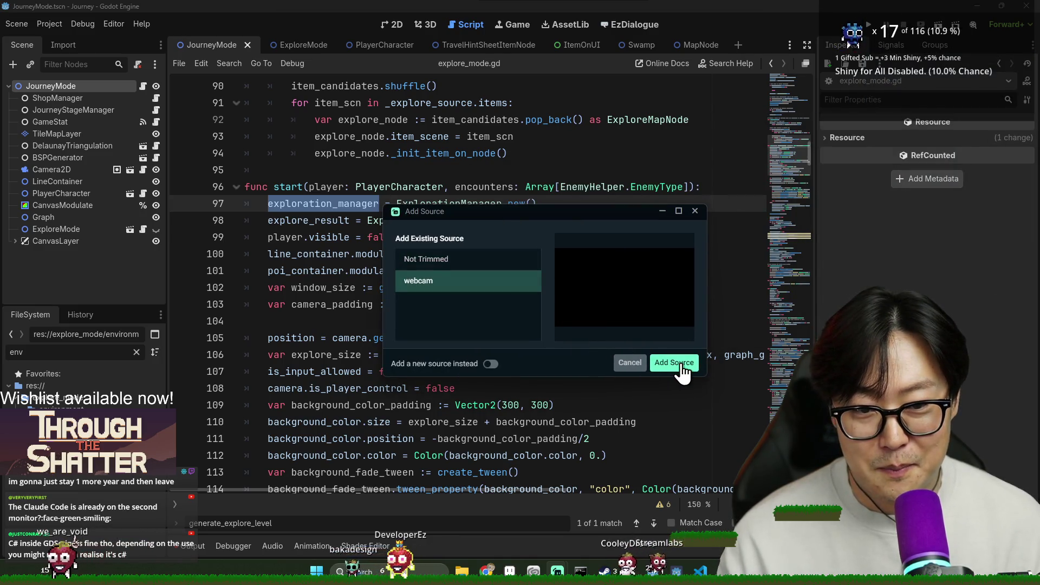
pyautogui.click(664, 374)
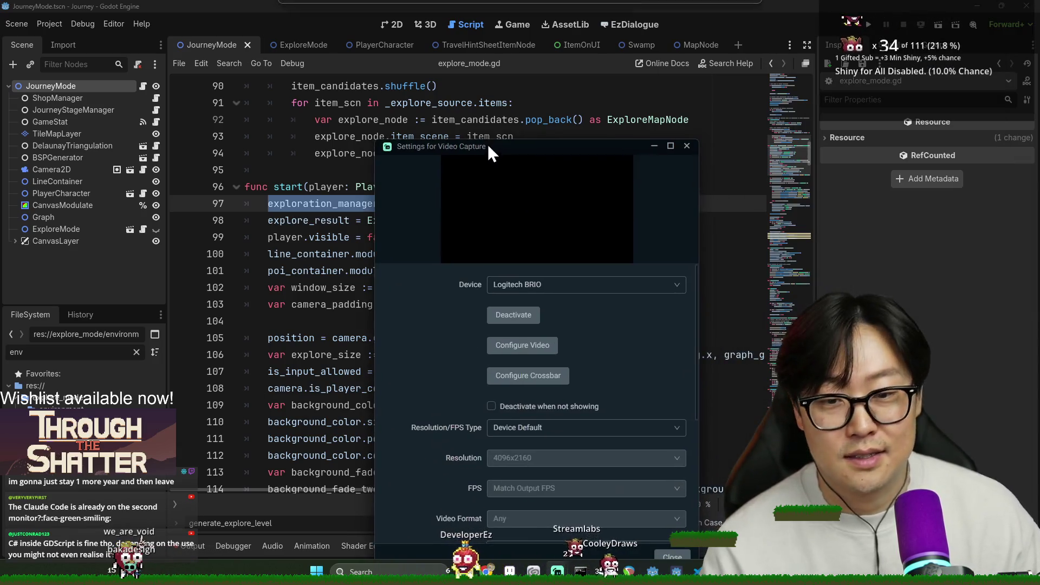
# Deactivate and reactivate the camera so its live feed shows, then close the settings.
pyautogui.click(528, 317)
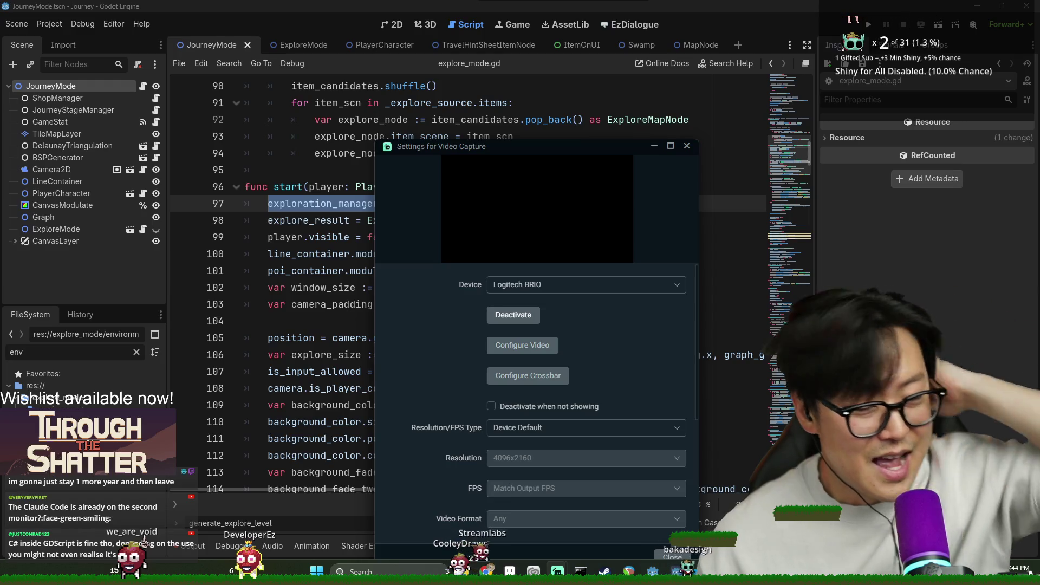
pyautogui.click(525, 315)
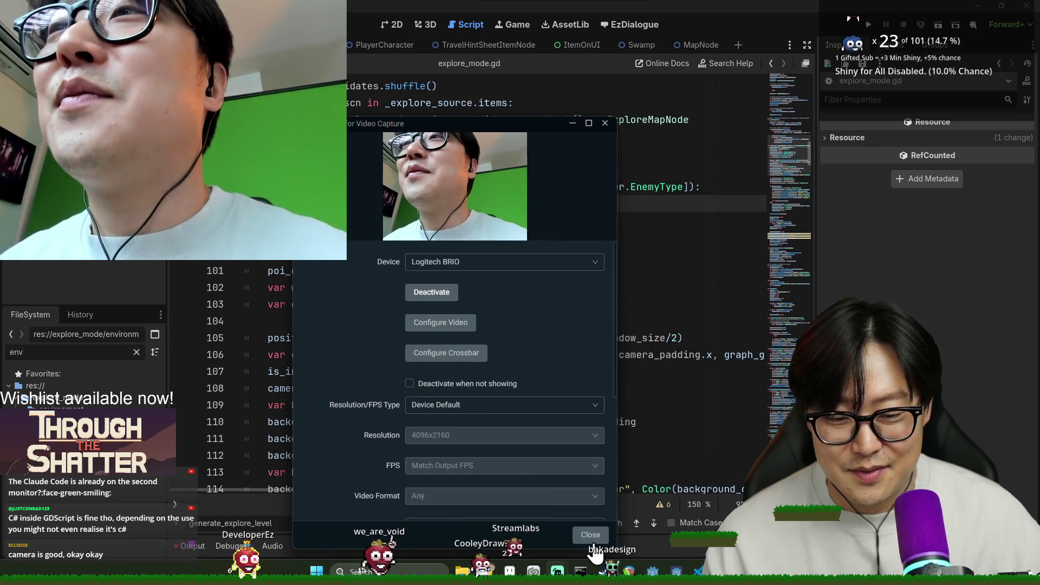
pyautogui.click(672, 557)
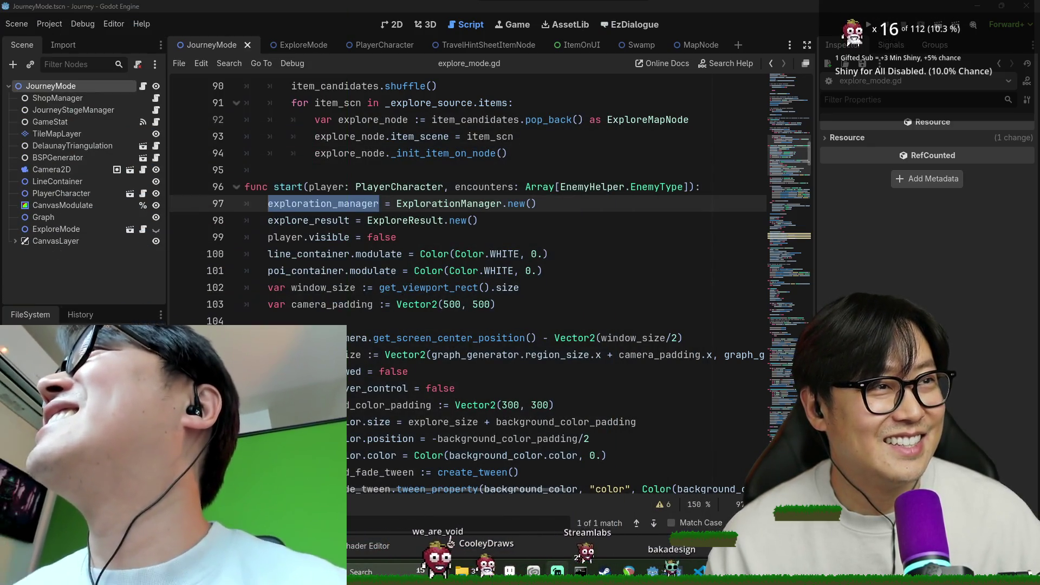
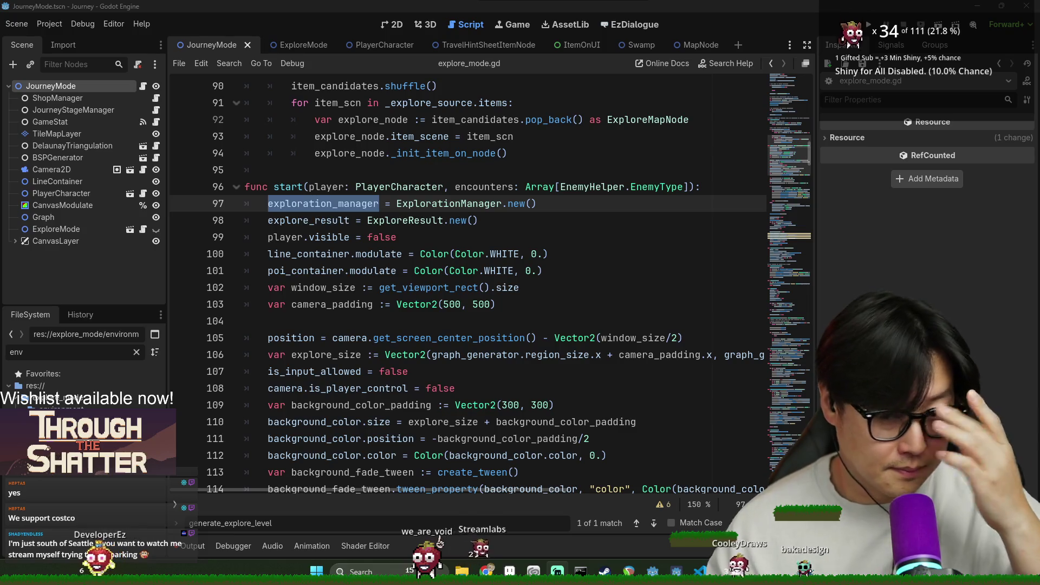
# Review the start() setup code (explore_size, camera_padding, explore_result) and save.
pyautogui.click(338, 384)
pyautogui.hotkey('ctrl', 's')
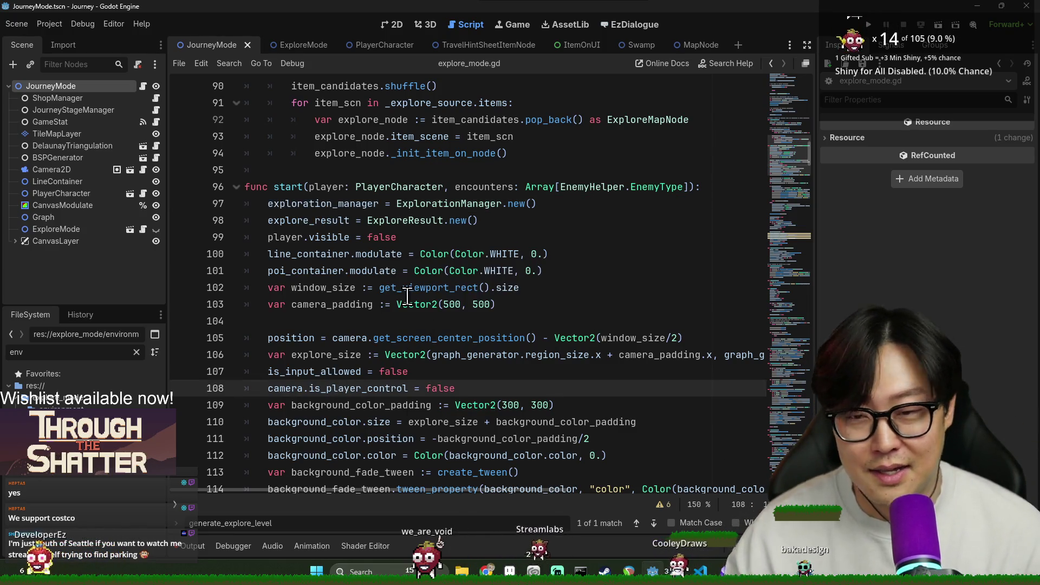
pyautogui.click(407, 270)
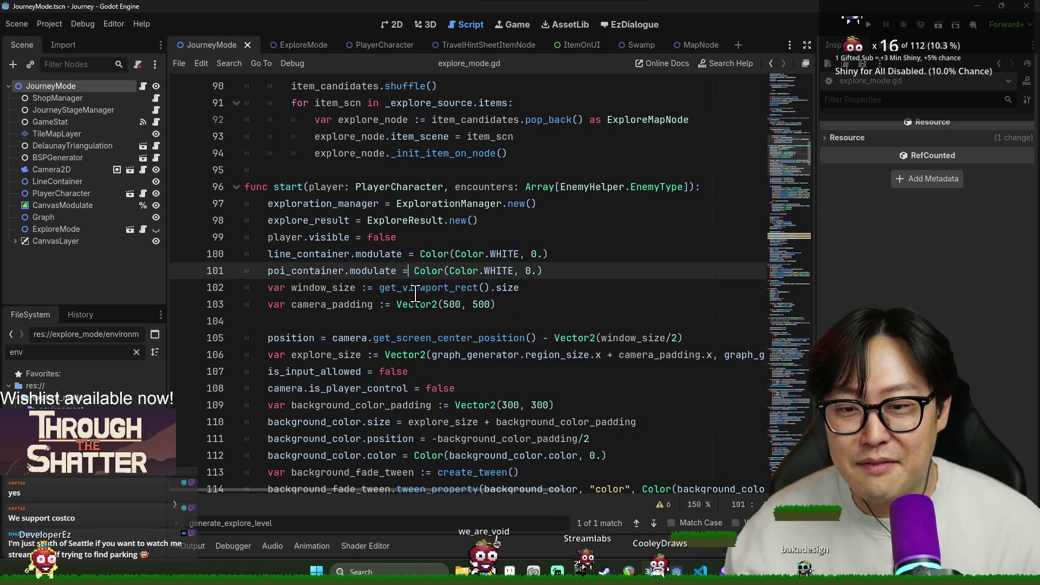
pyautogui.press('Escape')
pyautogui.click(507, 354)
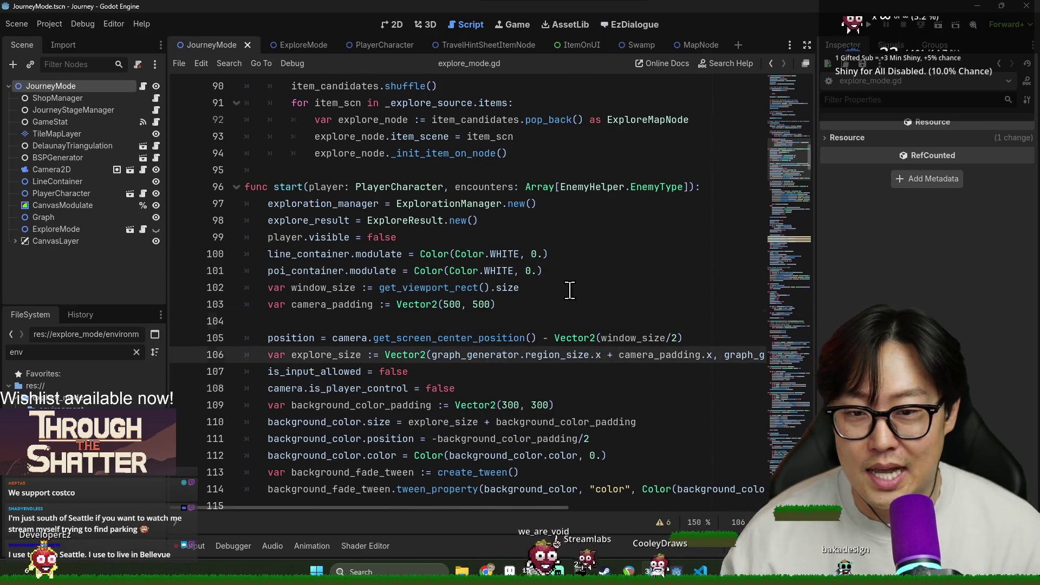
pyautogui.scroll(-1, 570, 290)
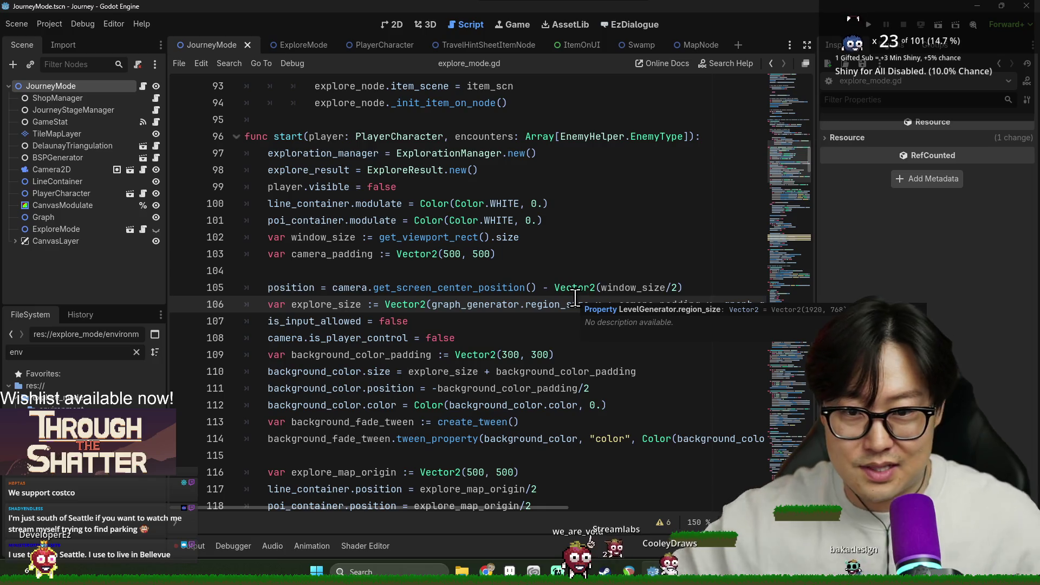
pyautogui.click(325, 254)
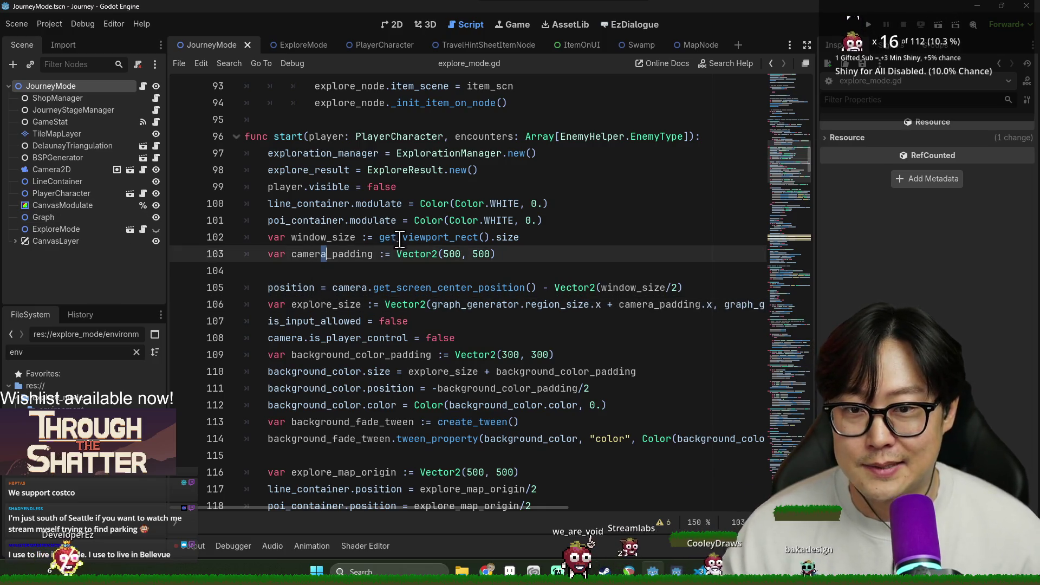
pyautogui.doubleClick(309, 155)
pyautogui.doubleClick(309, 170)
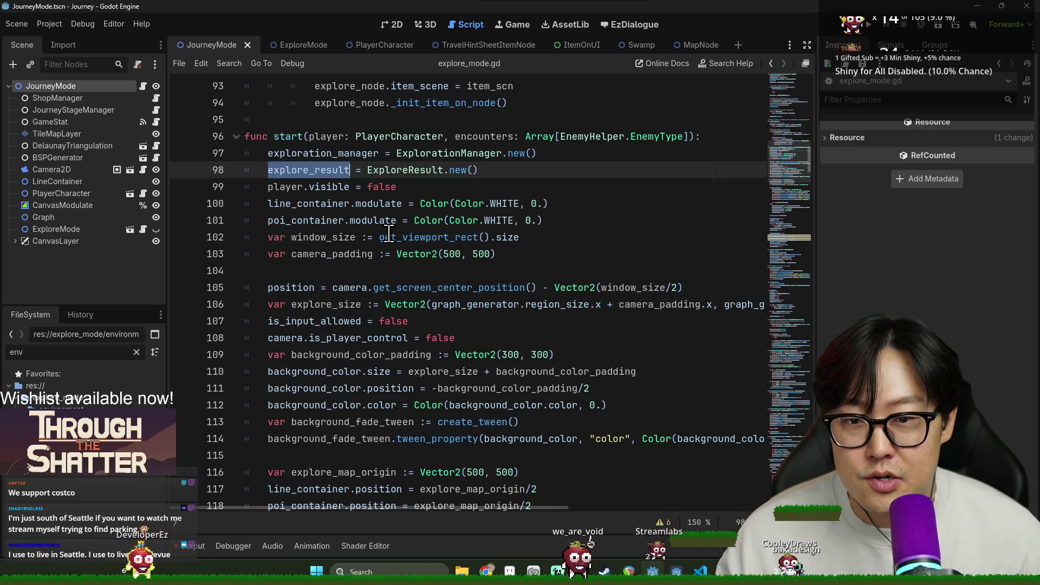
pyautogui.click(316, 172)
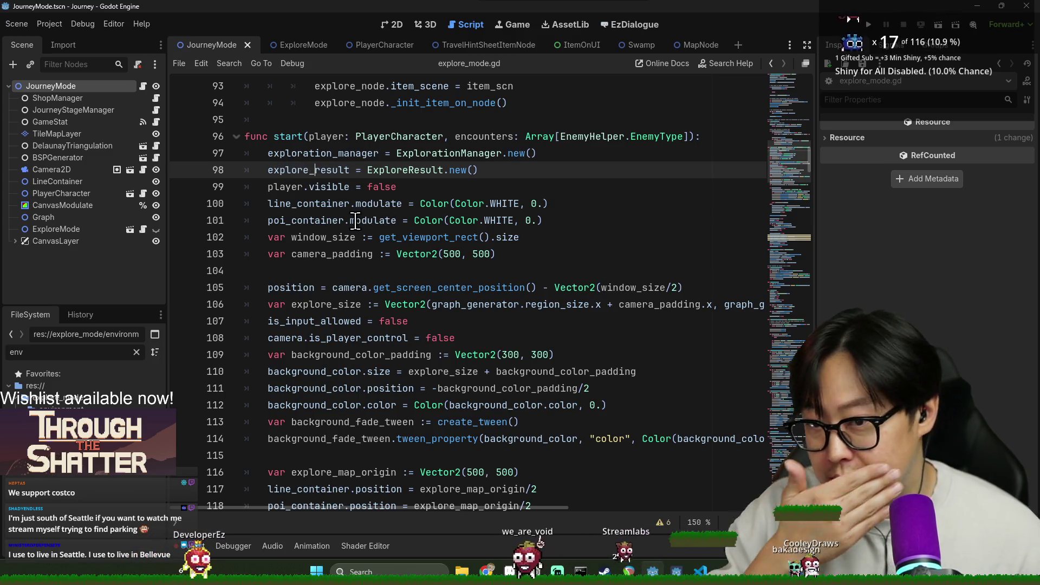
pyautogui.scroll(-2, 325, 173)
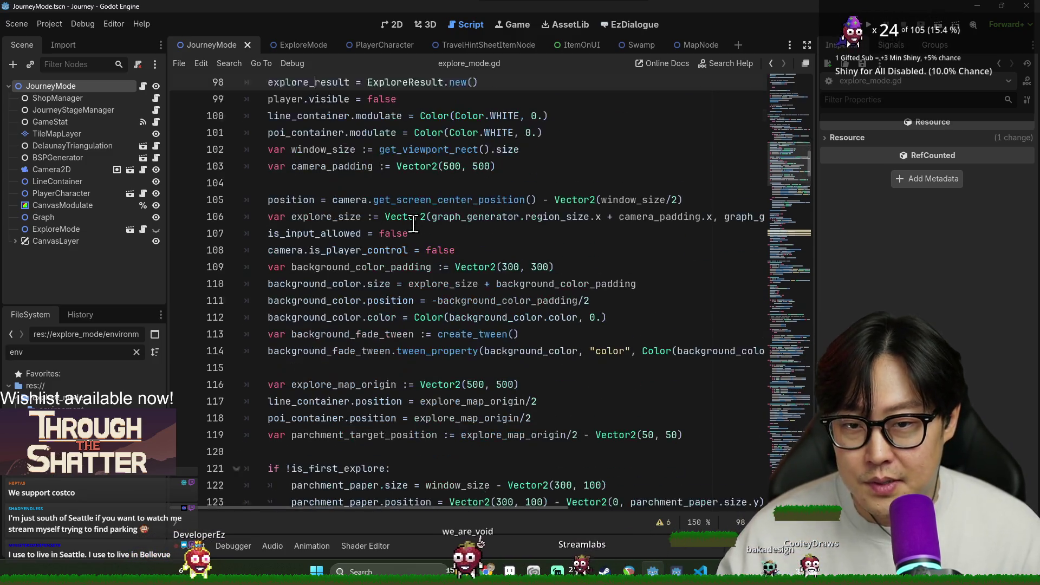
pyautogui.doubleClick(346, 154)
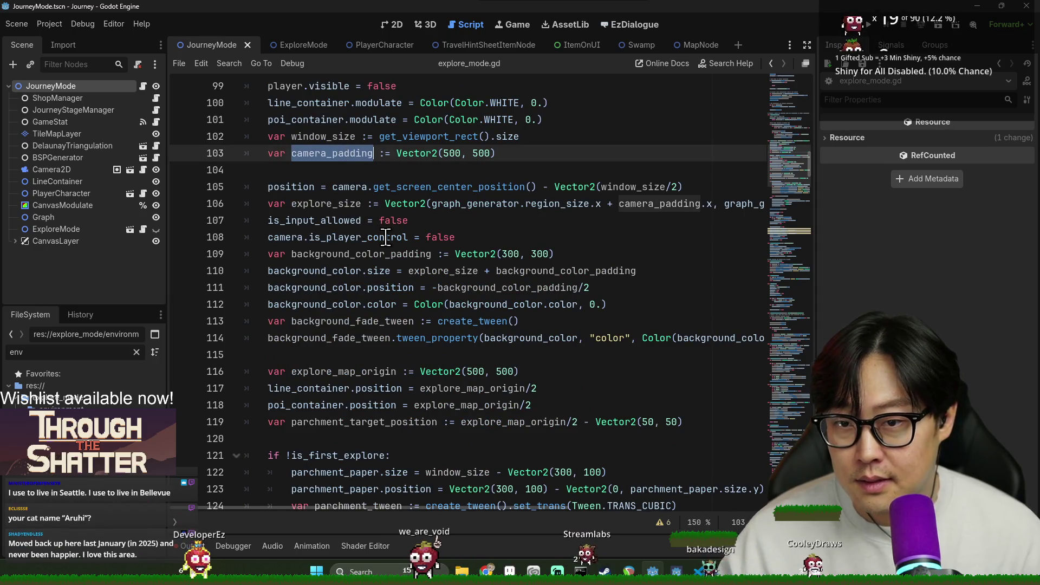
pyautogui.moveTo(385, 237)
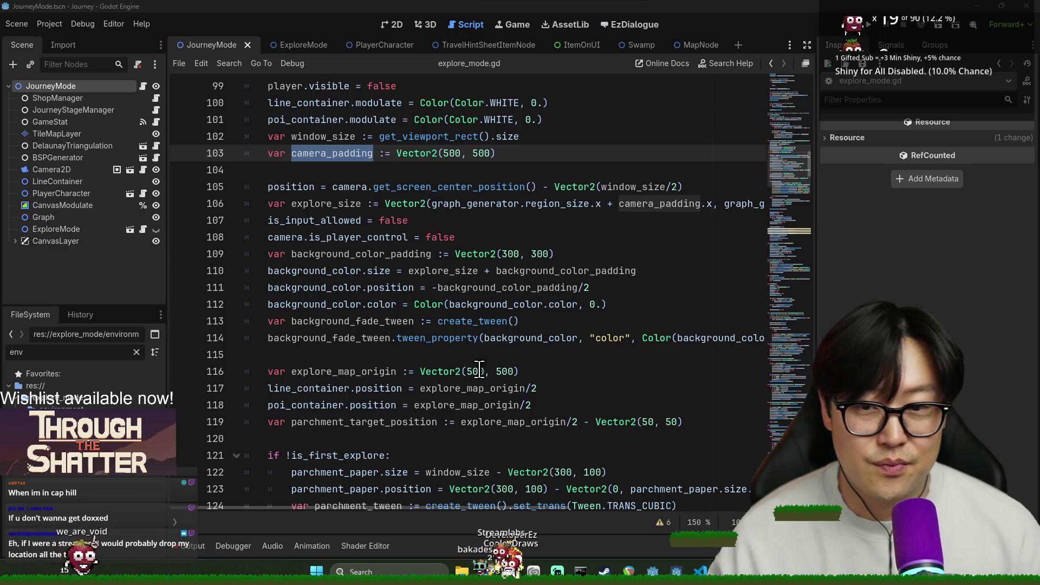
# Check the explore_size, explore_map_origin and parchment size lines, saving after each.
pyautogui.hotkey('ctrl', 's')
pyautogui.click(357, 204)
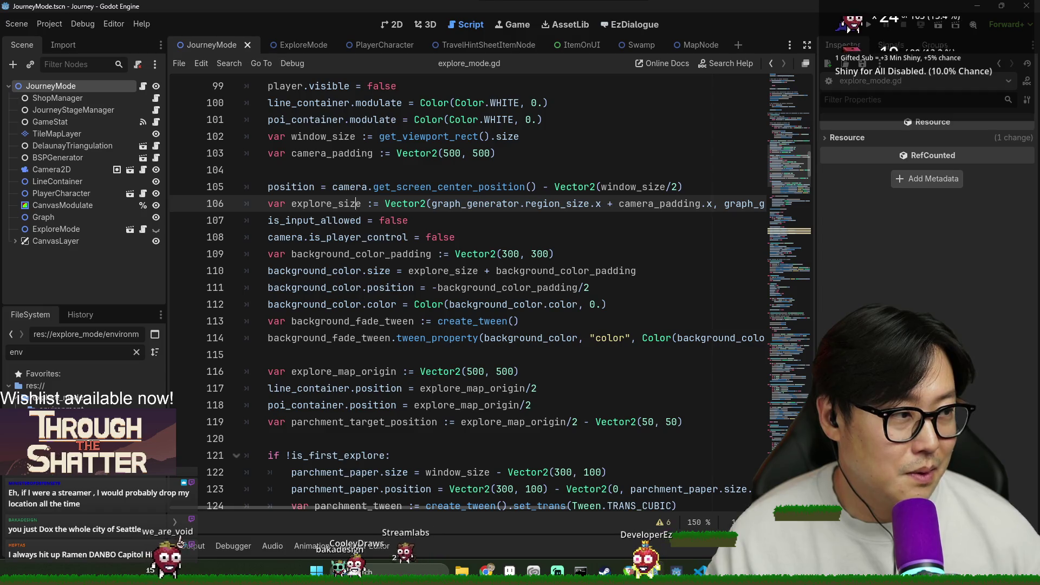
pyautogui.click(487, 372)
pyautogui.hotkey('ctrl', 's')
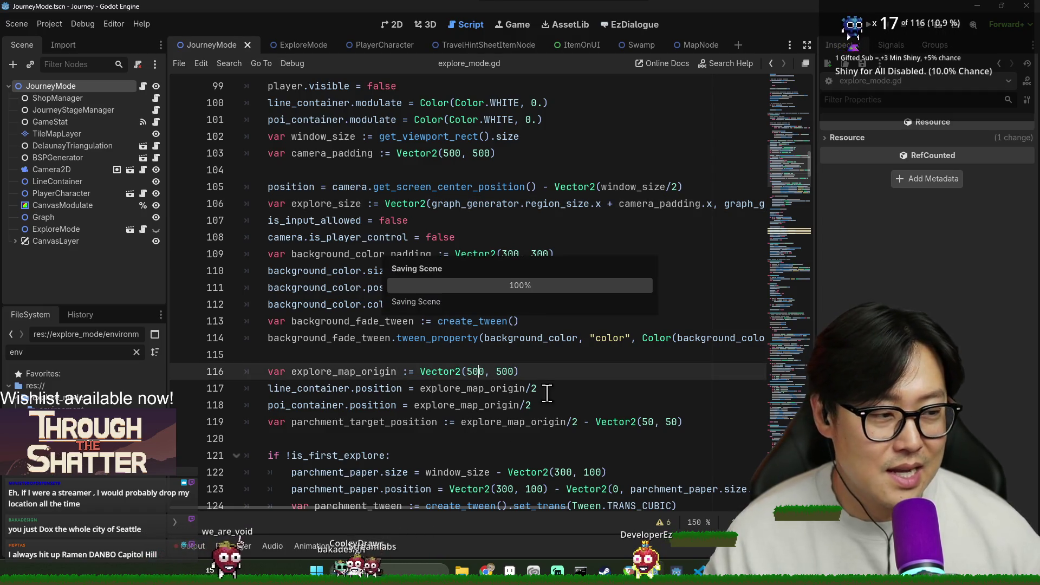
pyautogui.scroll(2, 495, 292)
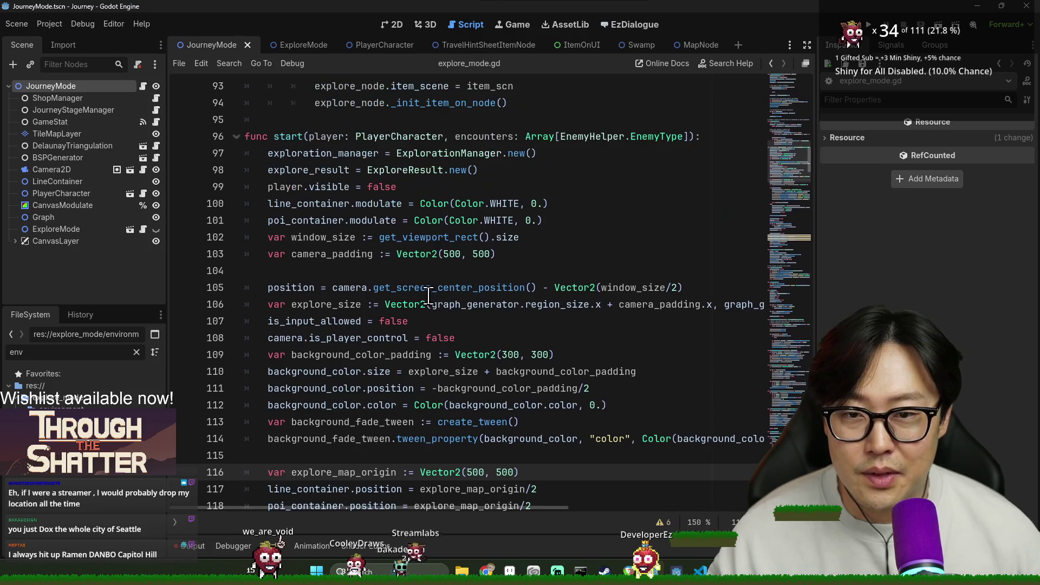
pyautogui.scroll(-8, 624, 375)
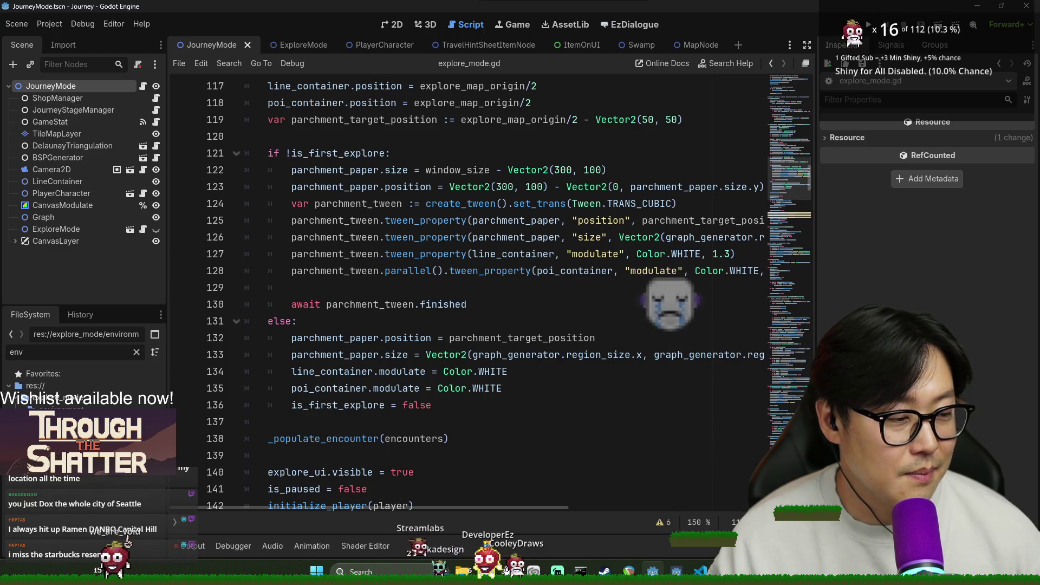
pyautogui.click(461, 354)
pyautogui.hotkey('ctrl', 's')
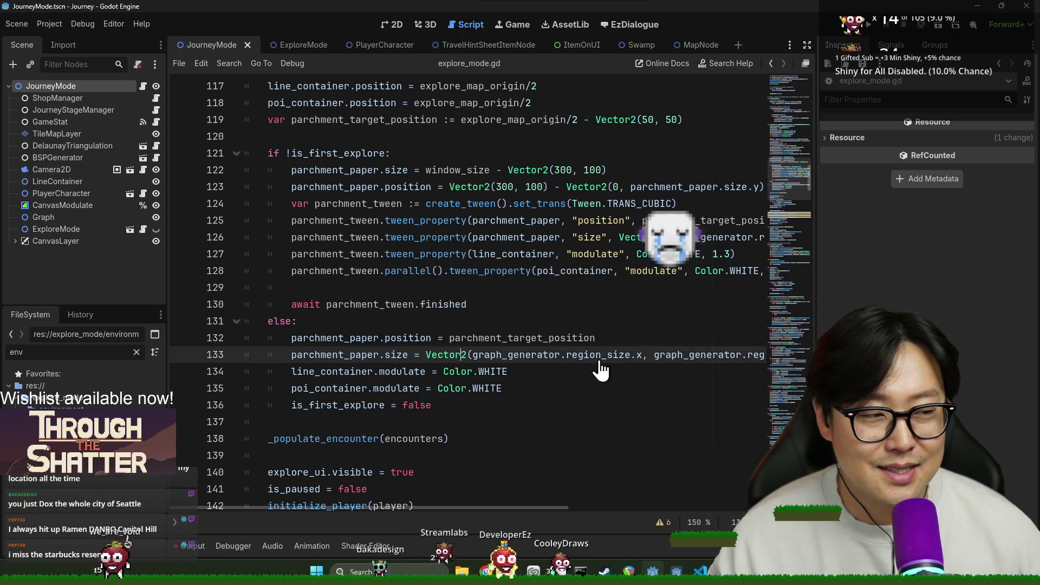
pyautogui.moveTo(610, 357)
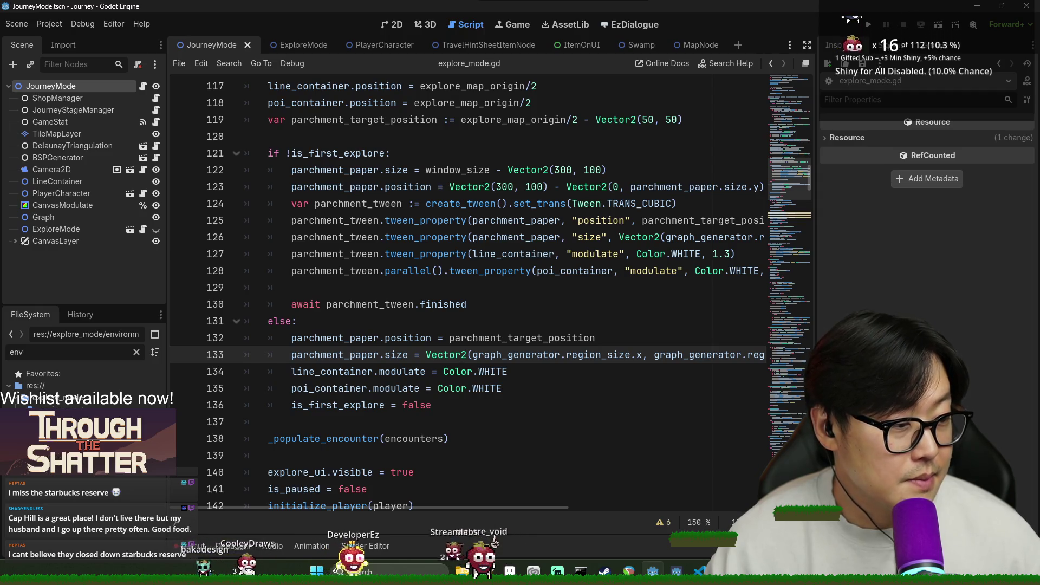
# Look over the parchment tween and background colour code after saving.
pyautogui.click(358, 287)
pyautogui.hotkey('ctrl', 's')
pyautogui.click(362, 186)
pyautogui.scroll(2, 362, 234)
pyautogui.scroll(2, 347, 217)
pyautogui.click(307, 165)
pyautogui.scroll(2, 313, 240)
pyautogui.scroll(-3, 368, 350)
pyautogui.scroll(-2, 368, 349)
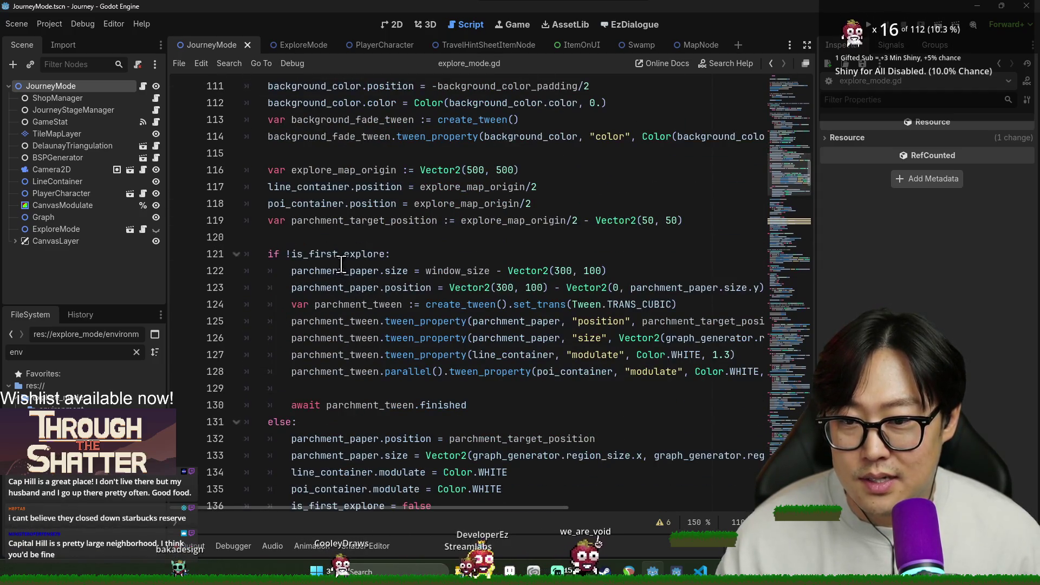
pyautogui.click(336, 304)
pyautogui.scroll(-5, 358, 325)
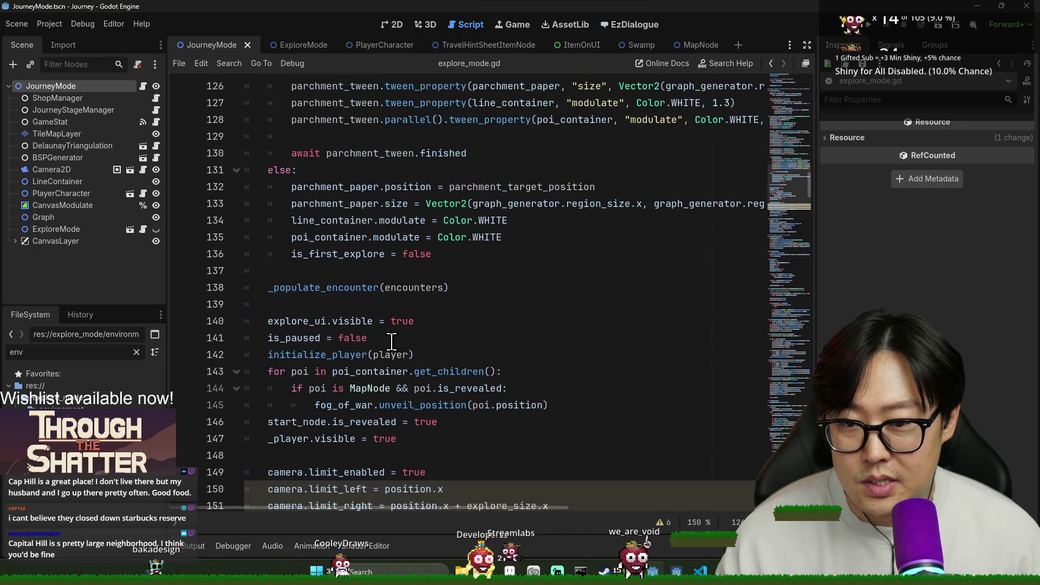
# Follow _populate_encounter and back, search 'encounters', then jump to the start() definition.
pyautogui.doubleClick(295, 295)
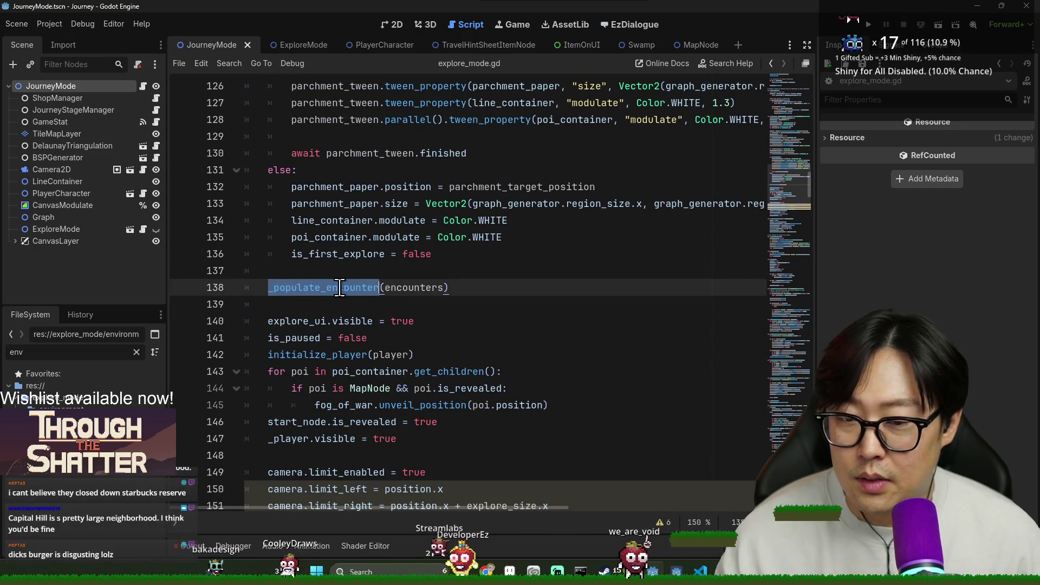
pyautogui.keyDown('ctrl'); pyautogui.click(298, 296); pyautogui.keyUp('ctrl')
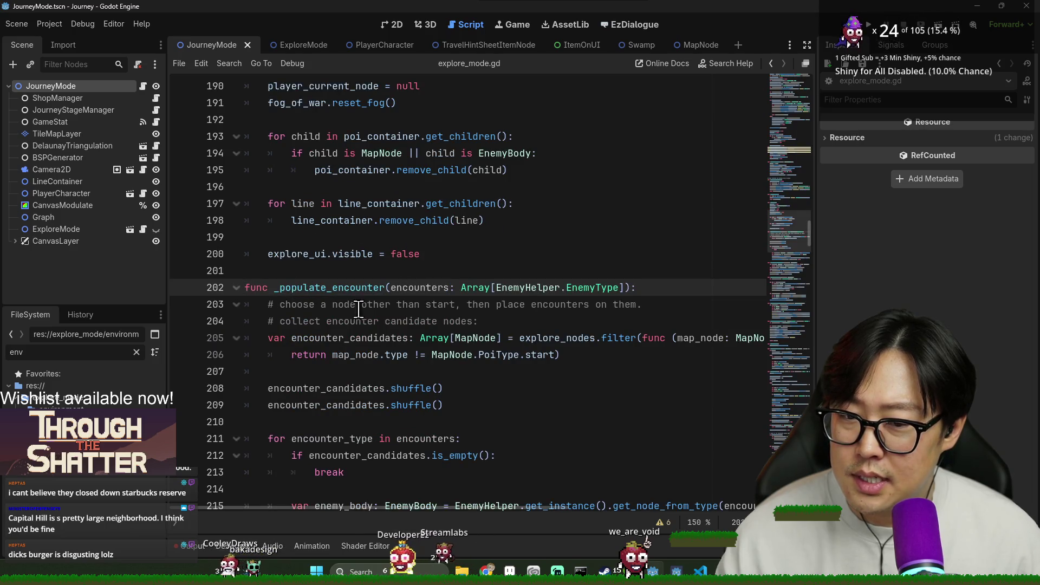
pyautogui.hotkey('alt', 'Left')
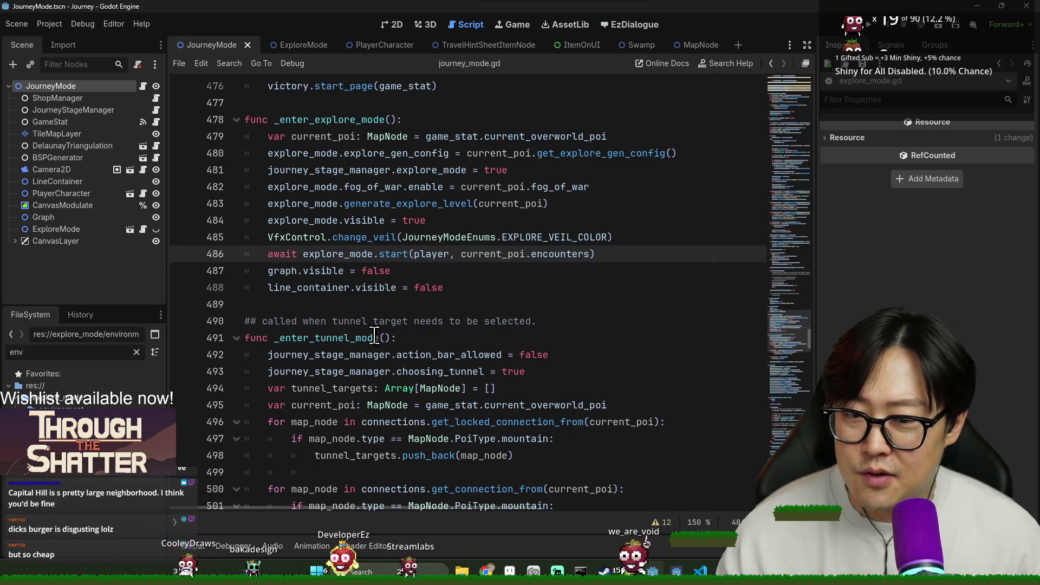
pyautogui.click(409, 302)
pyautogui.hotkey('ctrl', 'f')
pyautogui.write('encounters')
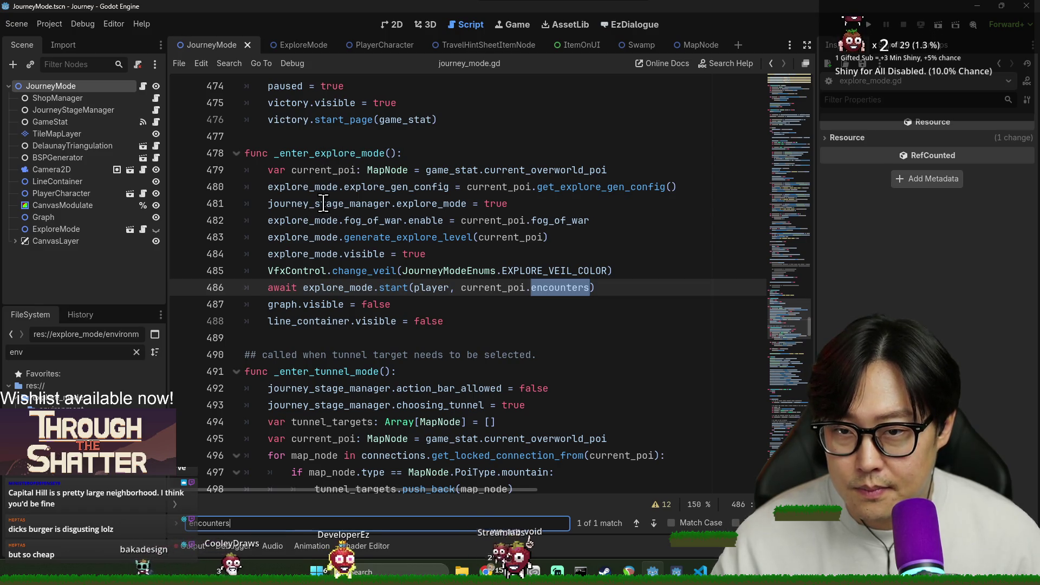
pyautogui.click(395, 287)
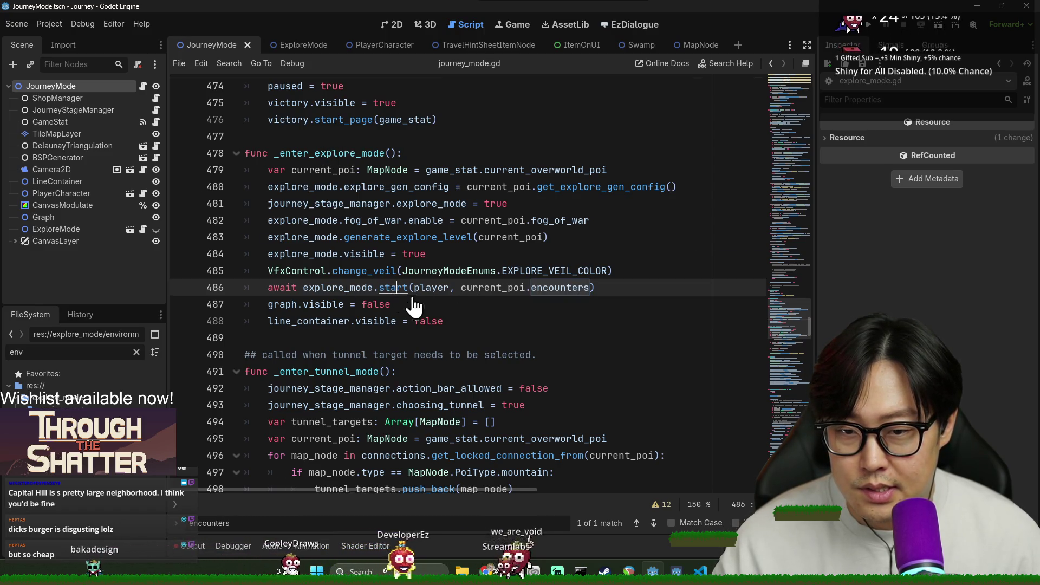
pyautogui.keyDown('ctrl'); pyautogui.click(396, 290); pyautogui.keyUp('ctrl')
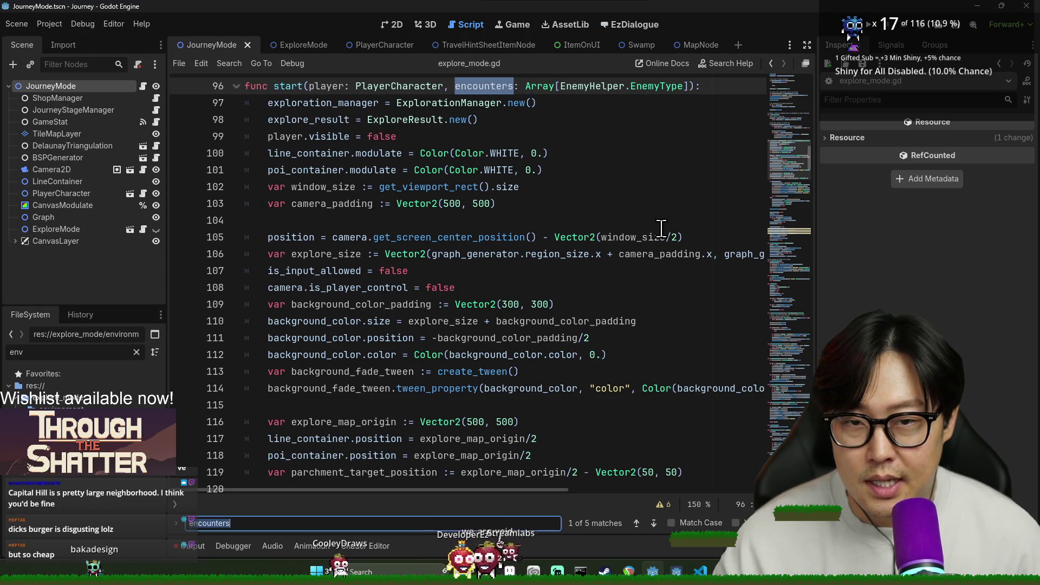
# Jump to _populate_encounter and examine its encounters parameter and encounter_candidates check.
pyautogui.press('F3')
pyautogui.click(306, 292)
pyautogui.keyDown('ctrl'); pyautogui.click(308, 287); pyautogui.keyUp('ctrl')
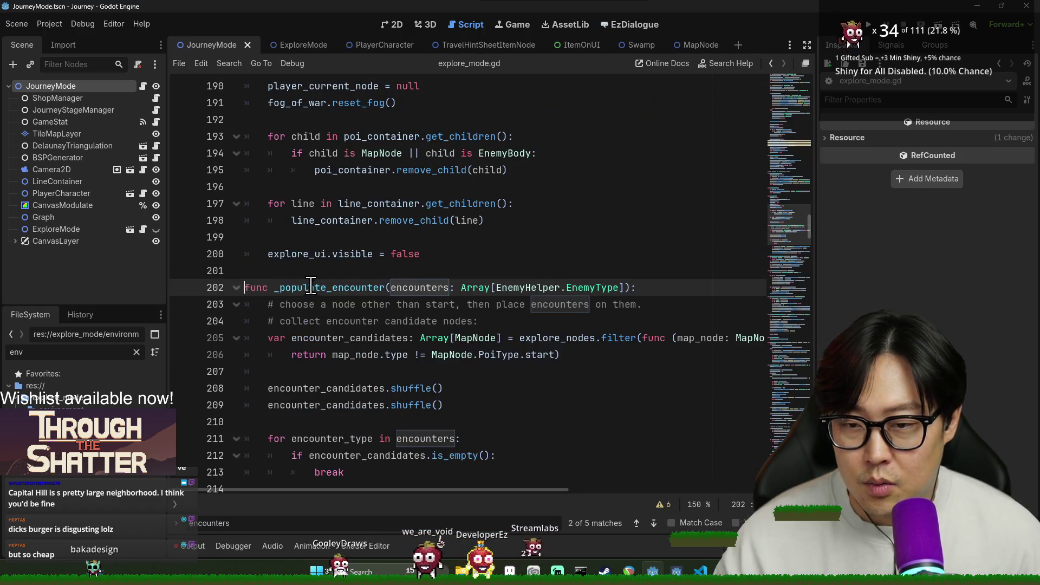
pyautogui.doubleClick(419, 288)
pyautogui.scroll(-2, 390, 303)
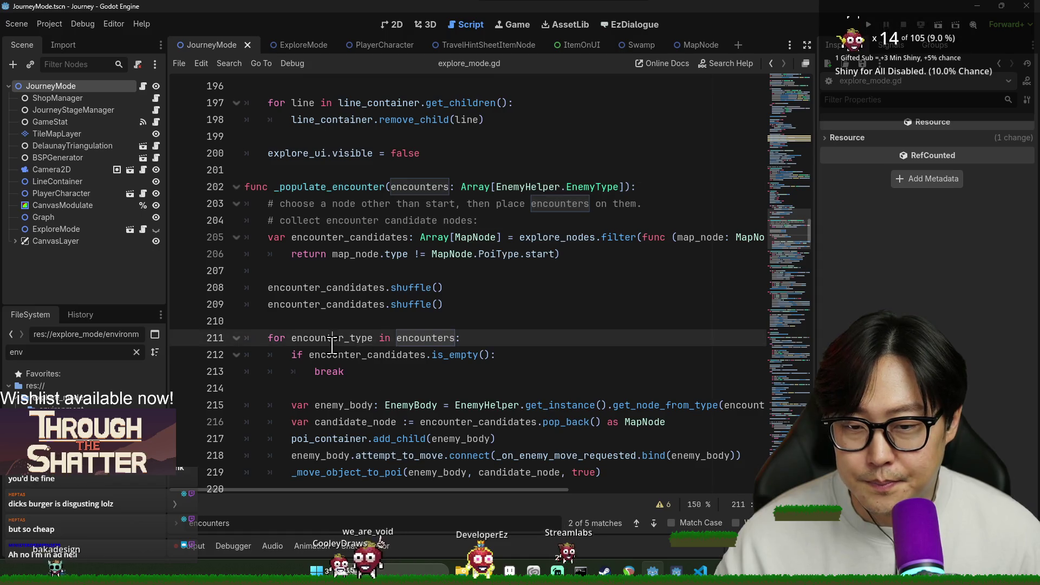
pyautogui.doubleClick(379, 355)
pyautogui.scroll(-2, 325, 363)
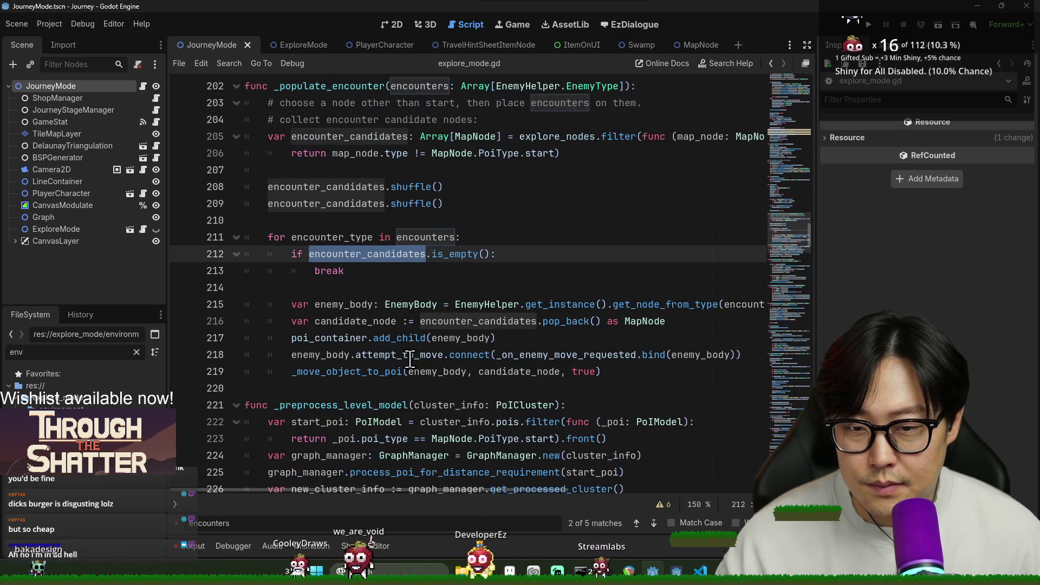
pyautogui.doubleClick(314, 371)
# Inspect the encounters loop, enemy_body and its _move_object_to_poi call on lines 211-219.
pyautogui.doubleClick(410, 238)
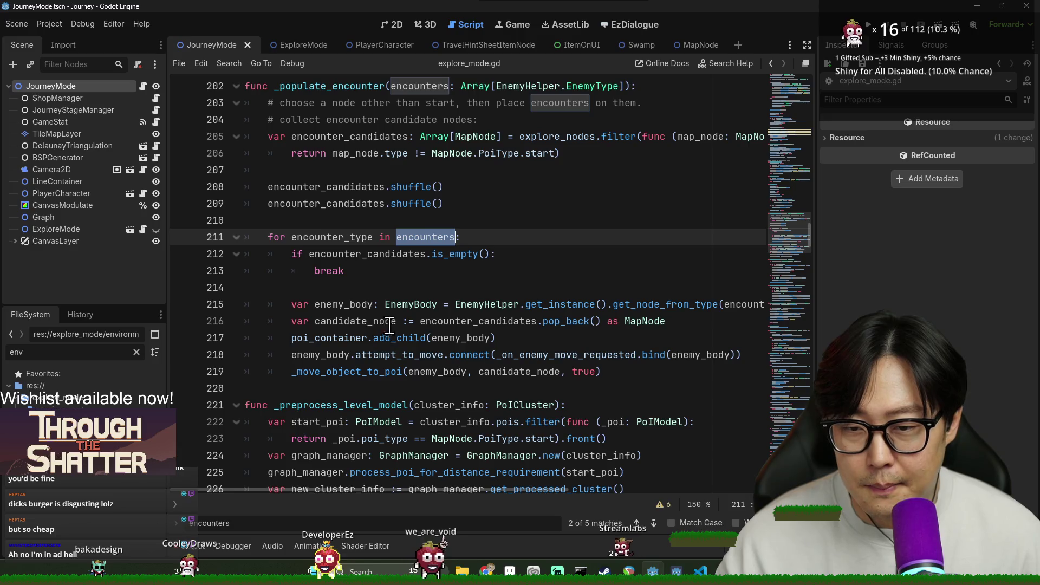
pyautogui.doubleClick(315, 236)
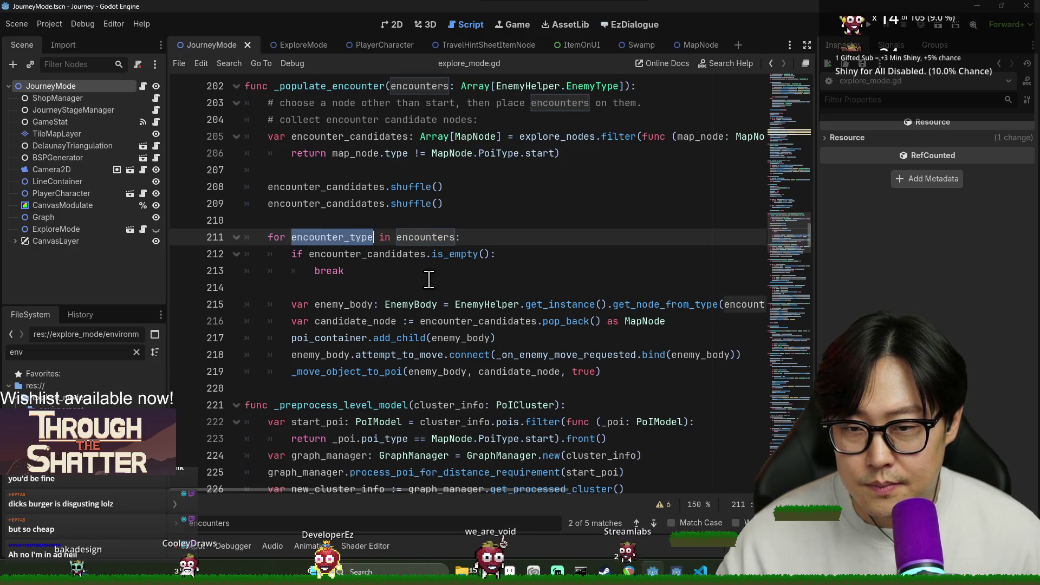
pyautogui.doubleClick(352, 253)
pyautogui.doubleClick(335, 306)
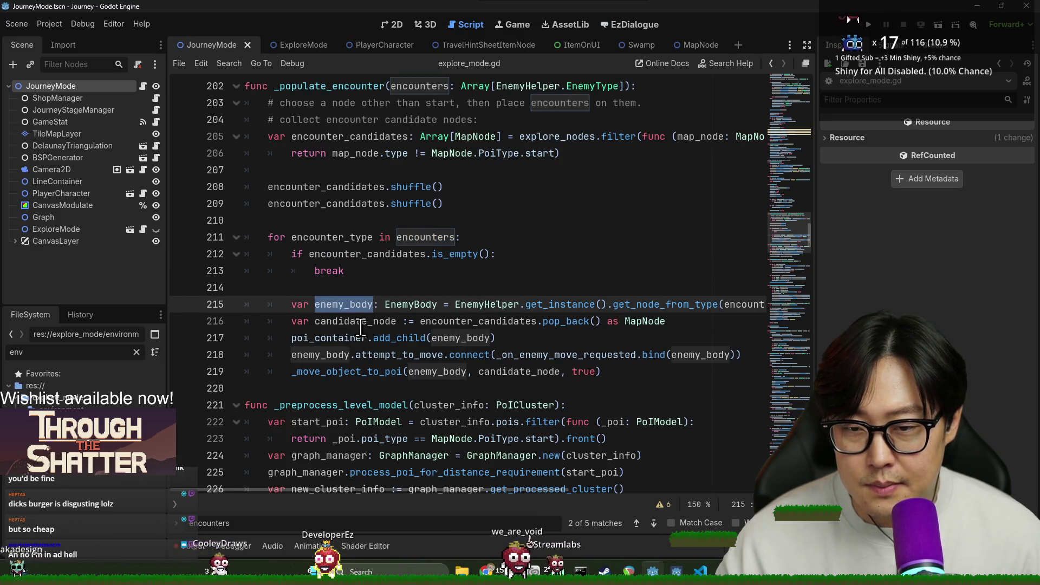
pyautogui.doubleClick(327, 355)
pyautogui.doubleClick(400, 355)
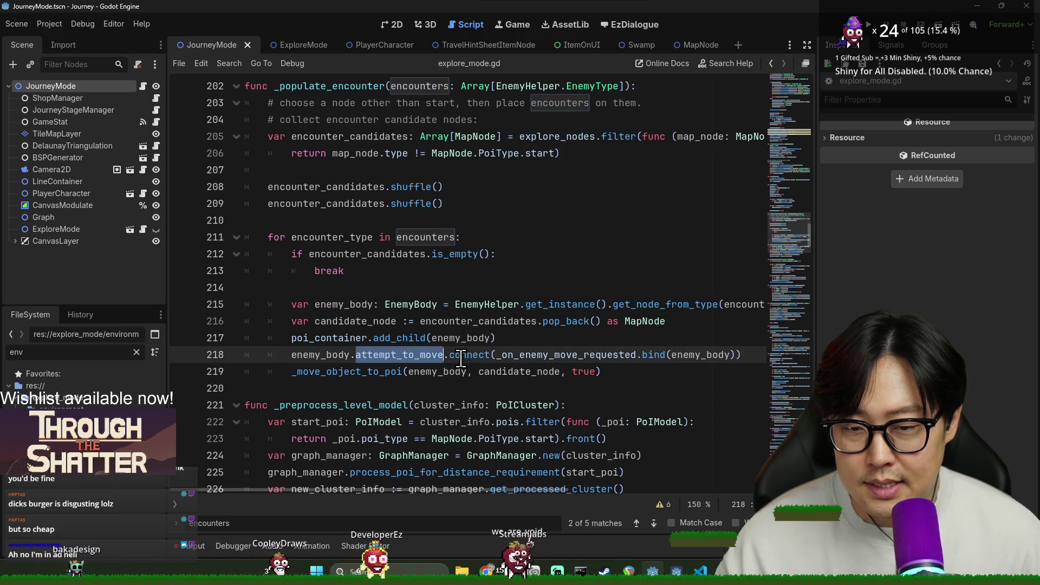
pyautogui.doubleClick(347, 371)
pyautogui.doubleClick(322, 354)
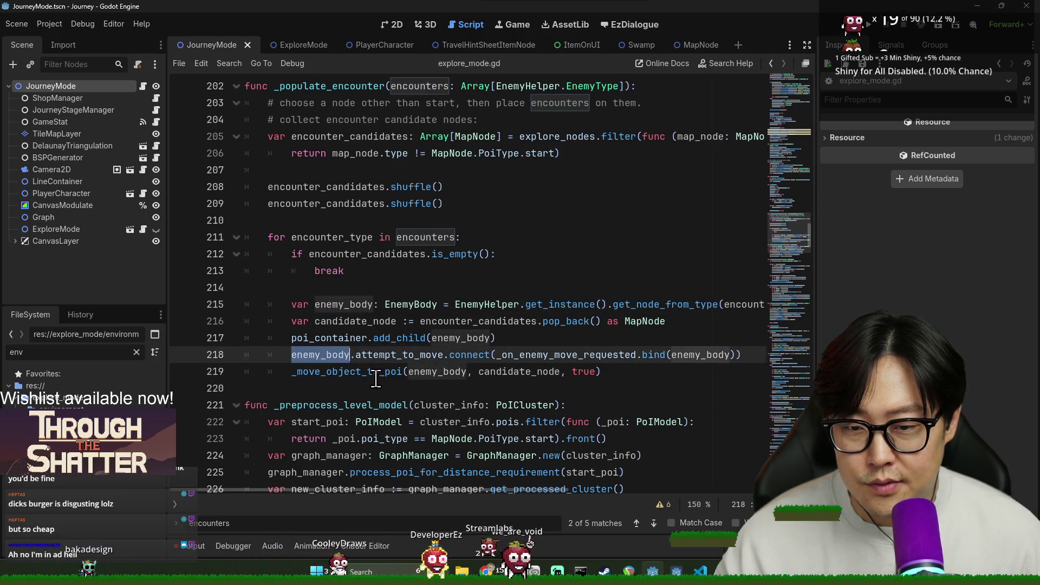
pyautogui.click(352, 372)
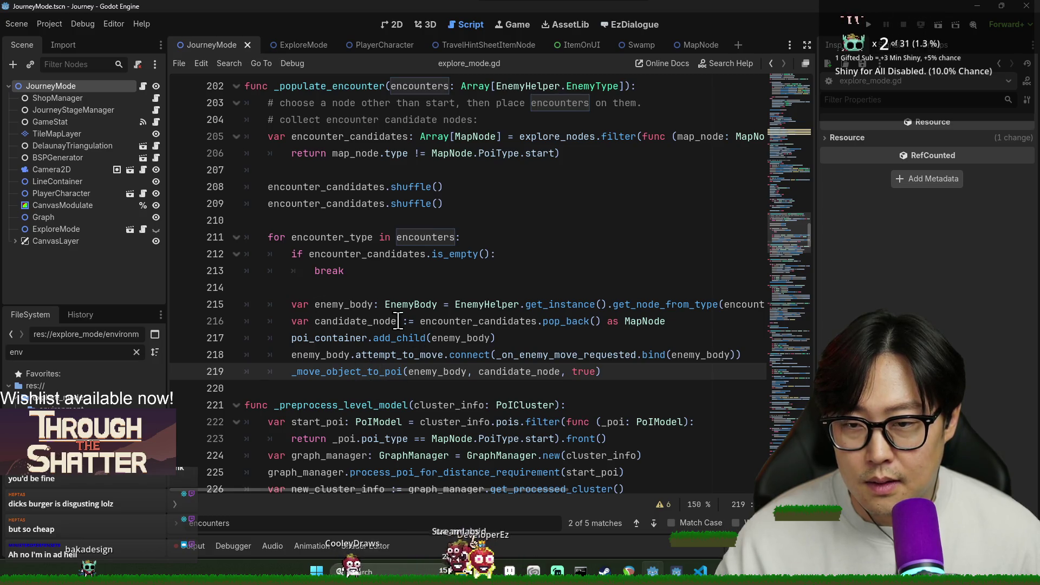
pyautogui.doubleClick(425, 237)
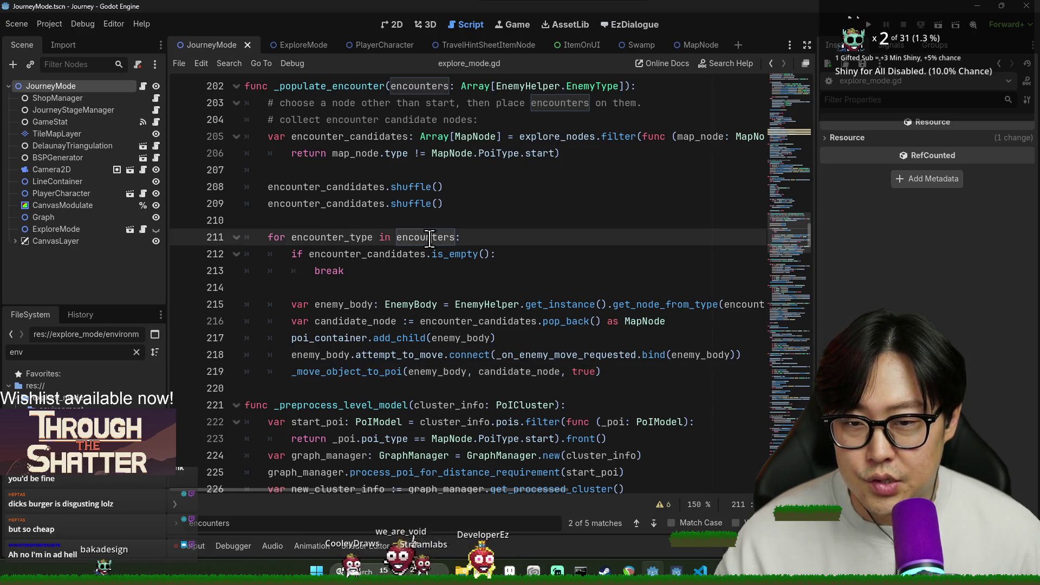
pyautogui.scroll(1, 507, 366)
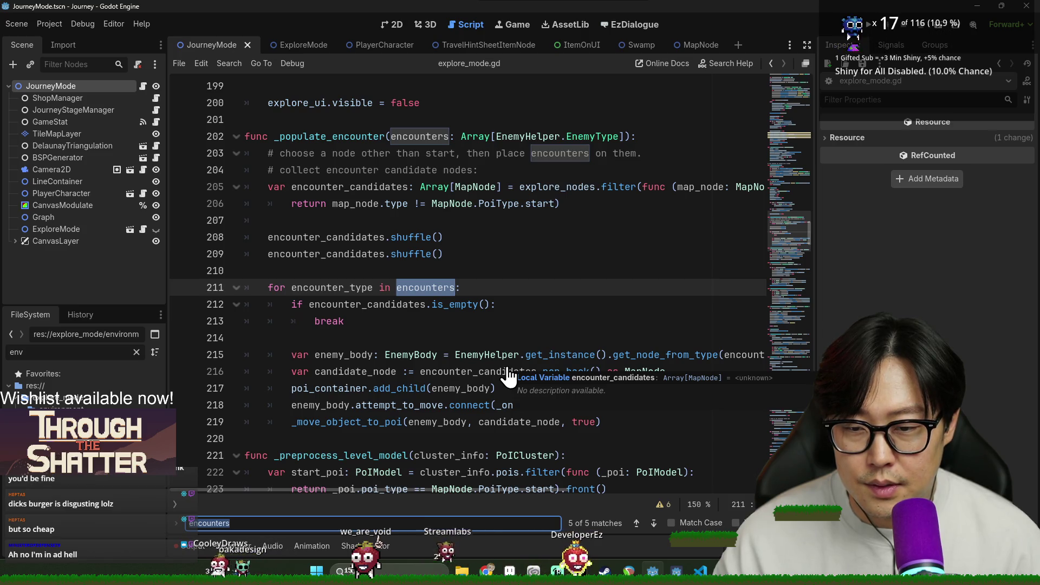
# Step through encounters matches, highlighting encounter_candidates, enemy_body and poi_container.
pyautogui.press('Return')
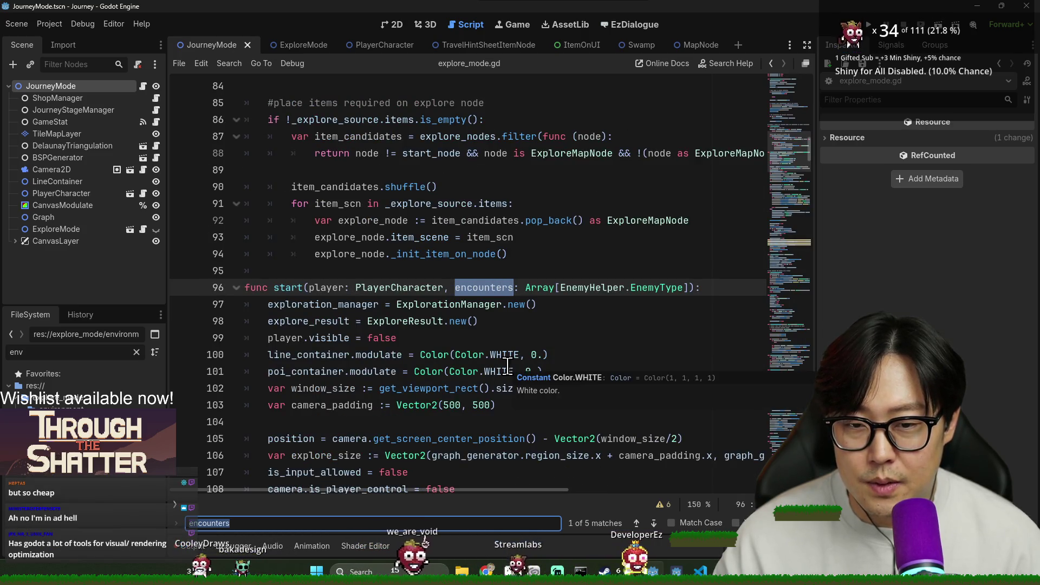
pyautogui.press('Return')
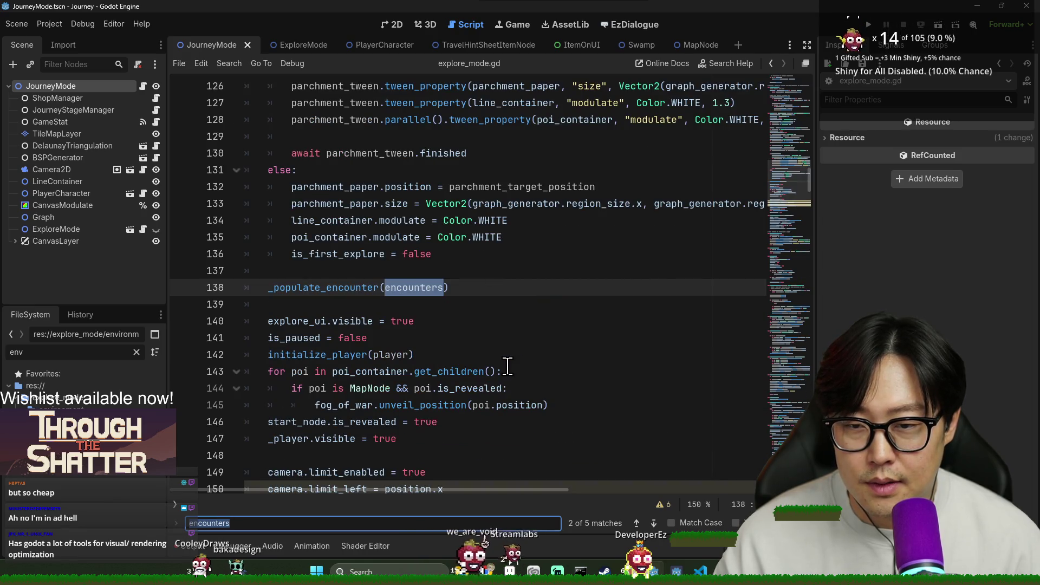
pyautogui.press('Return')
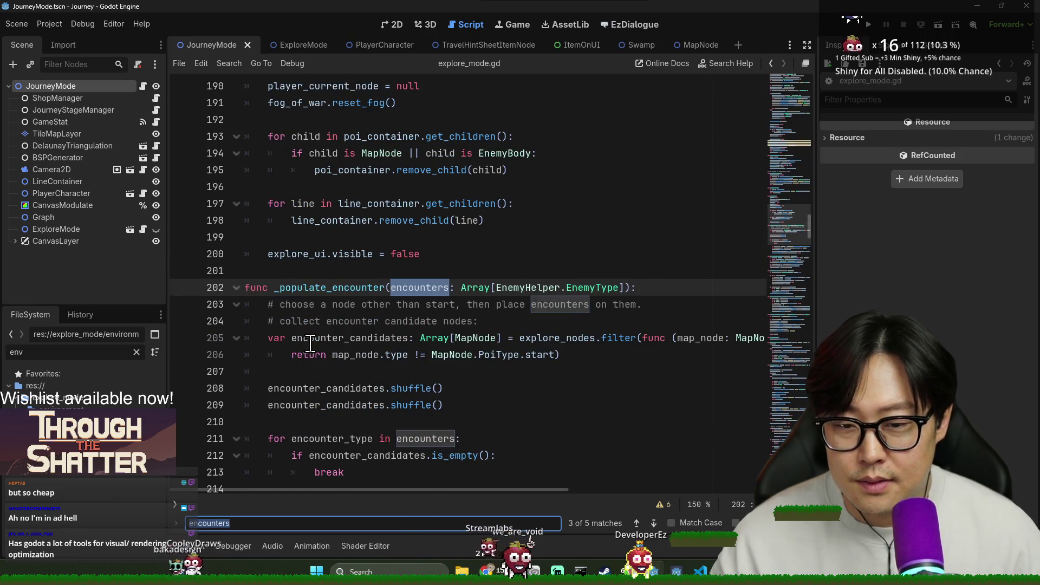
pyautogui.scroll(-4, 374, 281)
pyautogui.doubleClick(340, 251)
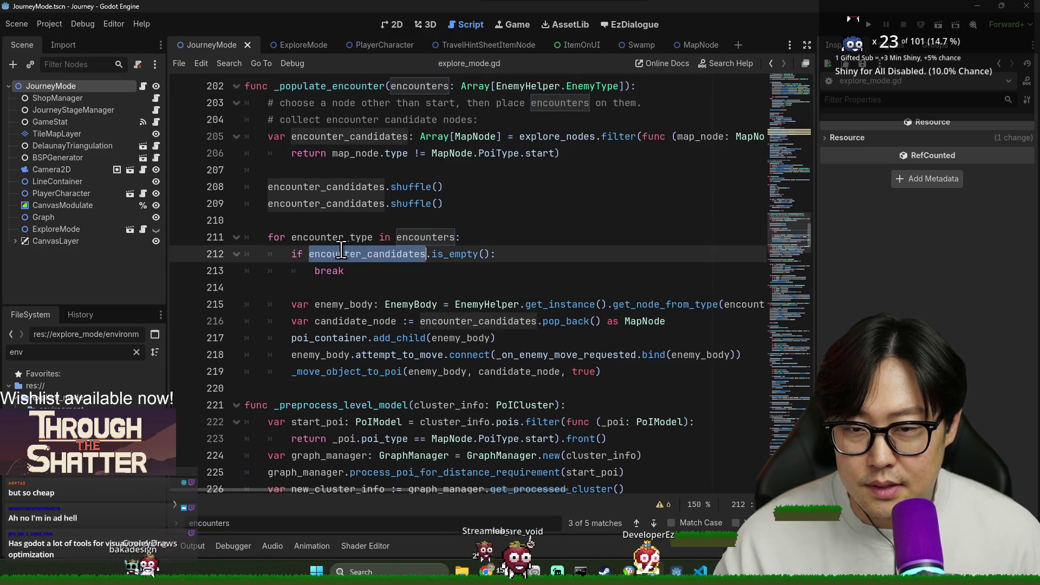
pyautogui.doubleClick(355, 303)
pyautogui.doubleClick(342, 338)
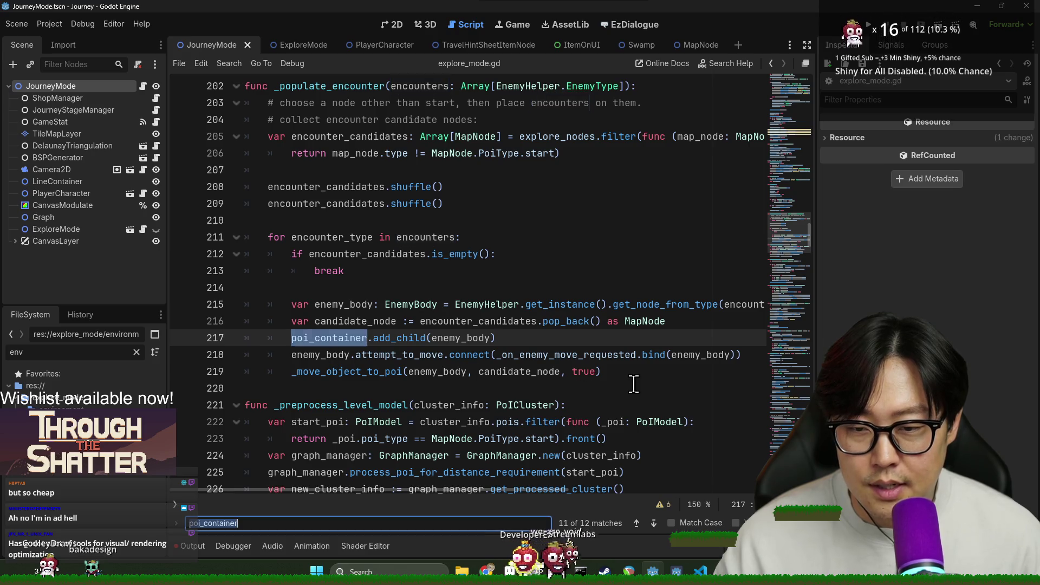
# Find poi_container uses on lines 101, 135 and 143, then search 'clean'.
pyautogui.hotkey('ctrl', 'f')
pyautogui.press('Return')
pyautogui.press('Return')
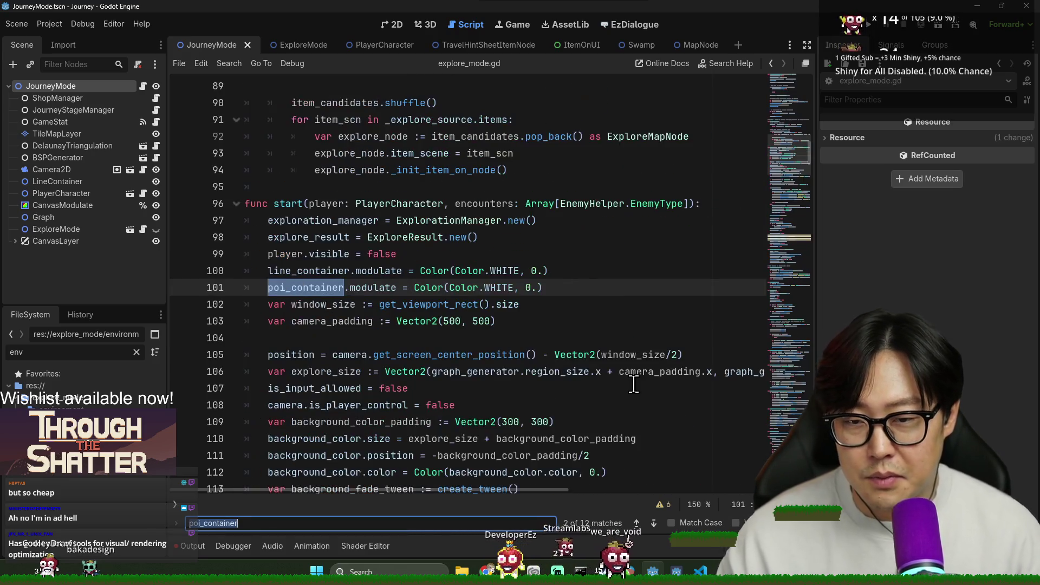
pyautogui.press('Return')
pyautogui.press('Return')
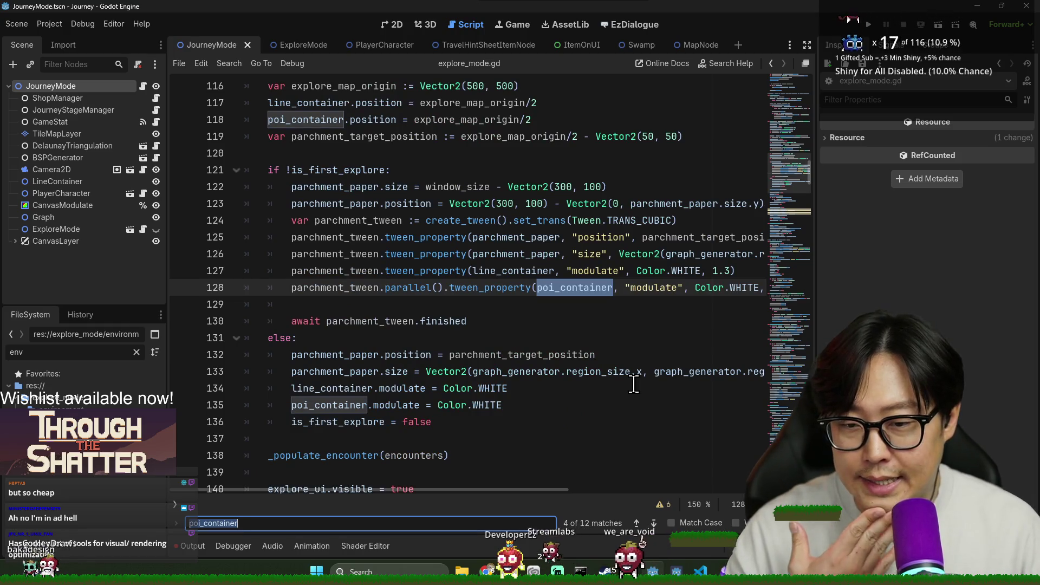
pyautogui.press('Return')
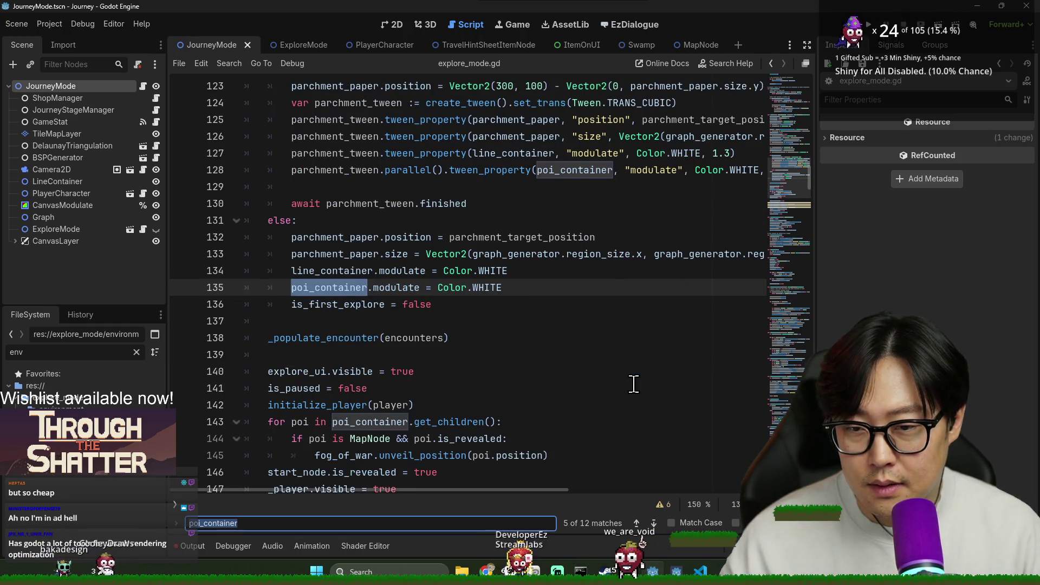
pyautogui.press('Return')
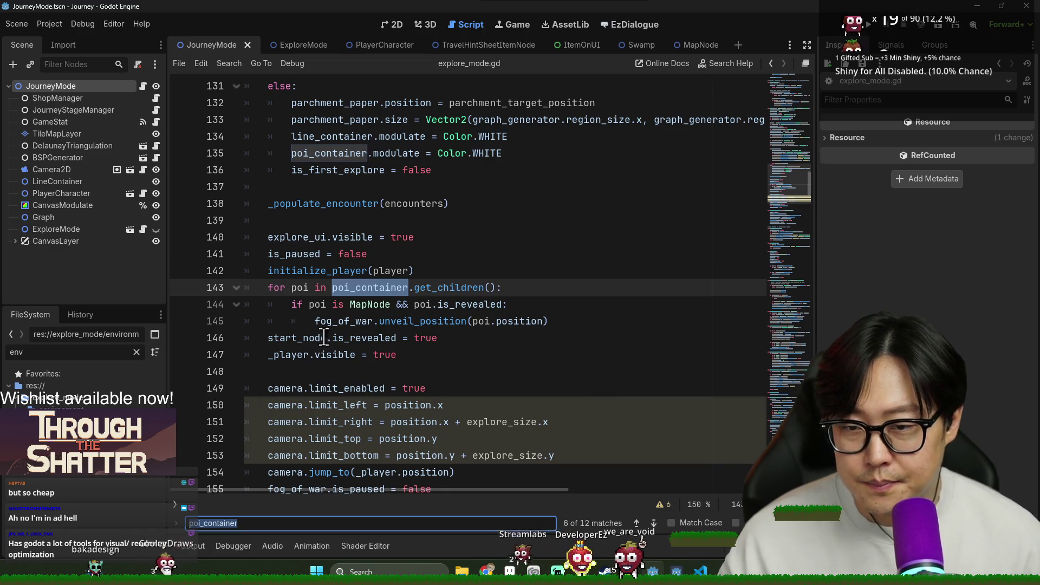
pyautogui.write('clean(')
pyautogui.press('Escape')
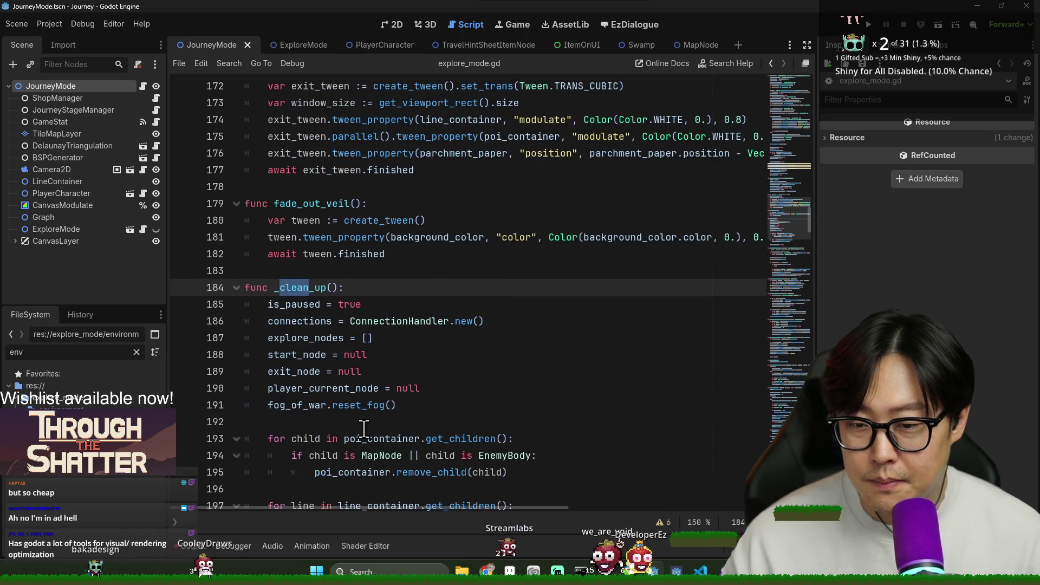
# Keep the '|| child is EnemyBody' condition in the _clean_up loop on line 194.
pyautogui.click(397, 338)
pyautogui.doubleClick(395, 355)
pyautogui.doubleClick(419, 371)
pyautogui.click(343, 355)
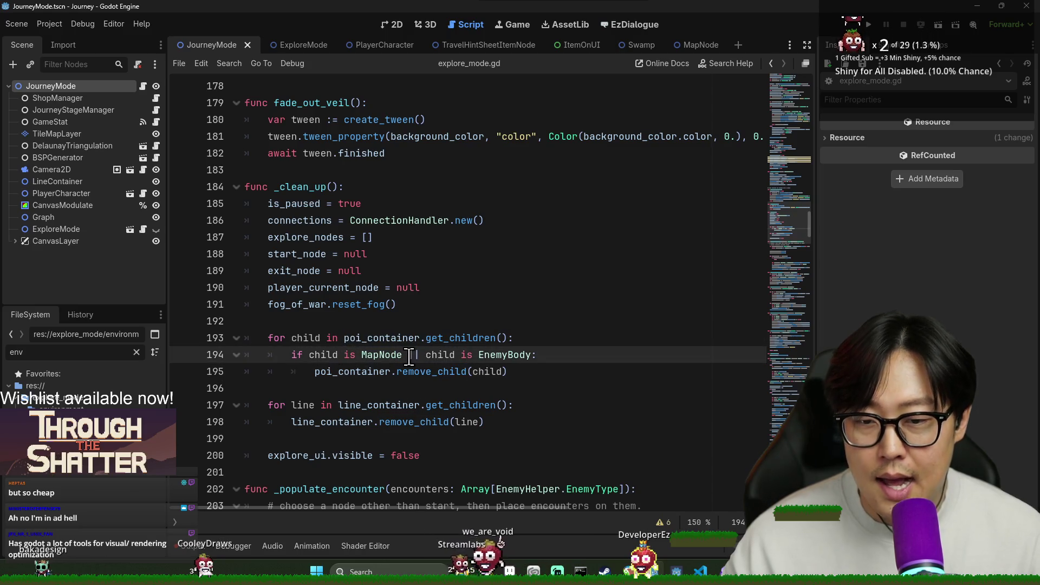
pyautogui.keyDown('shift'); pyautogui.click(528, 355); pyautogui.keyUp('shift')
pyautogui.press('BackSpace')
pyautogui.press('BackSpace')
pyautogui.press('BackSpace')
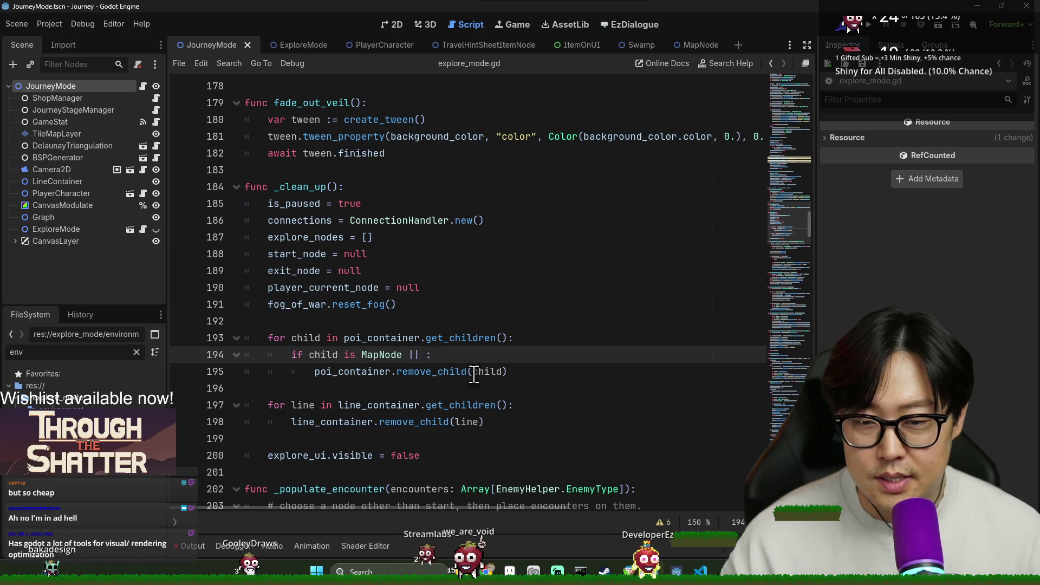
pyautogui.click(526, 372)
pyautogui.press('Return')
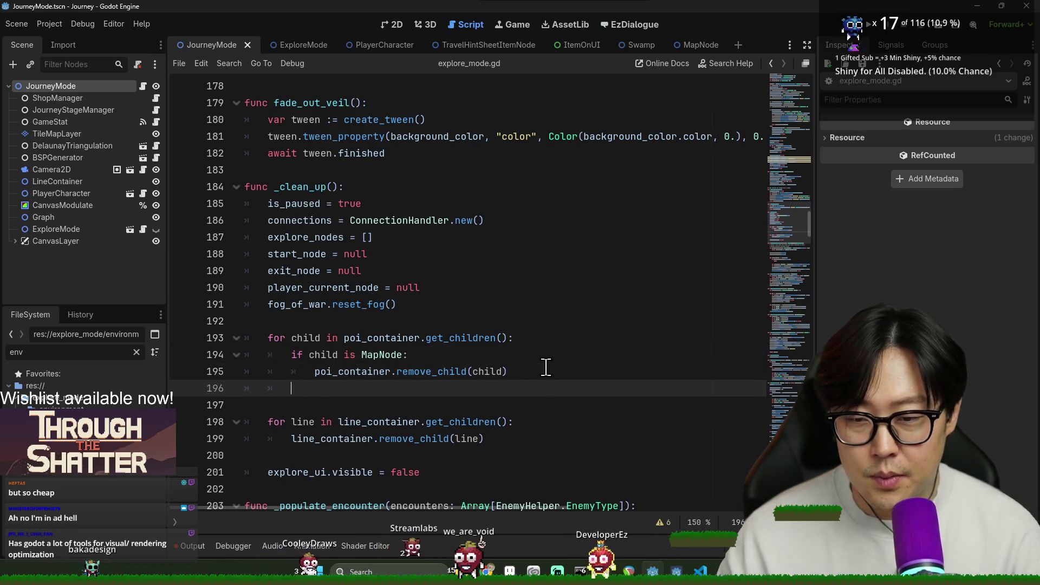
pyautogui.press('Return')
pyautogui.hotkey('ctrl', 'z')
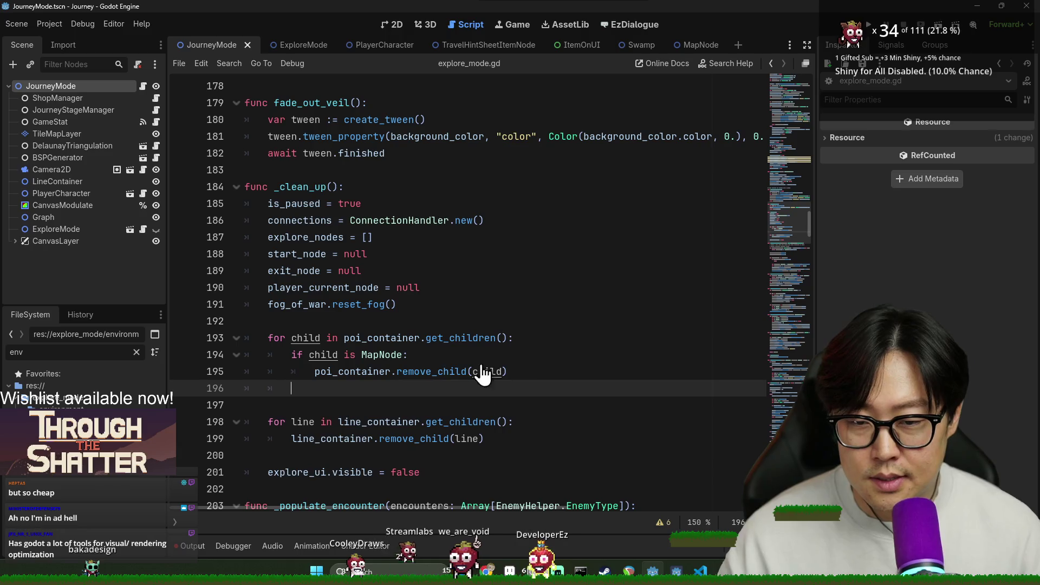
pyautogui.hotkey('ctrl', 'z')
pyautogui.press('Up')
pyautogui.press('Left')
pyautogui.write('|| child is EnemyBody')
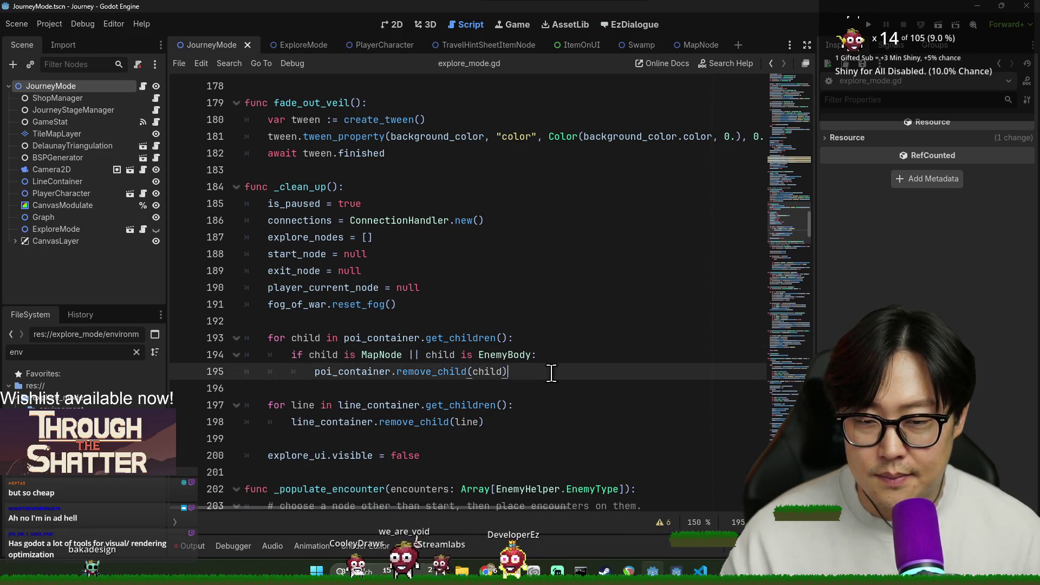
# Add 'if child is EnemyBody:' with 'child.queue_free()' below remove_child and save.
pyautogui.click(553, 371)
pyautogui.press('Return')
pyautogui.press('Return')
pyautogui.write('if child')
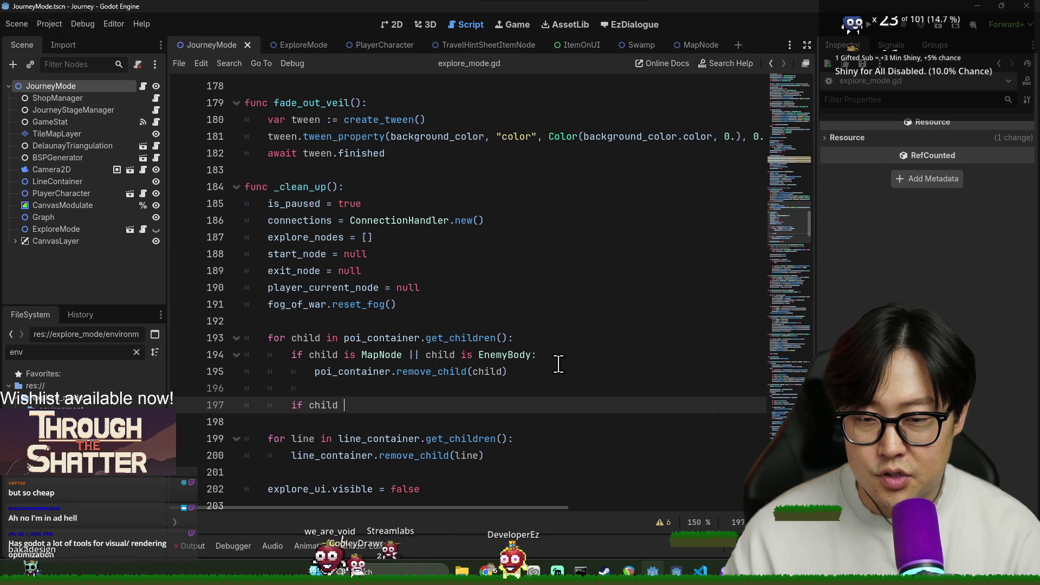
pyautogui.write('is EnemyBody')
pyautogui.press('Return')
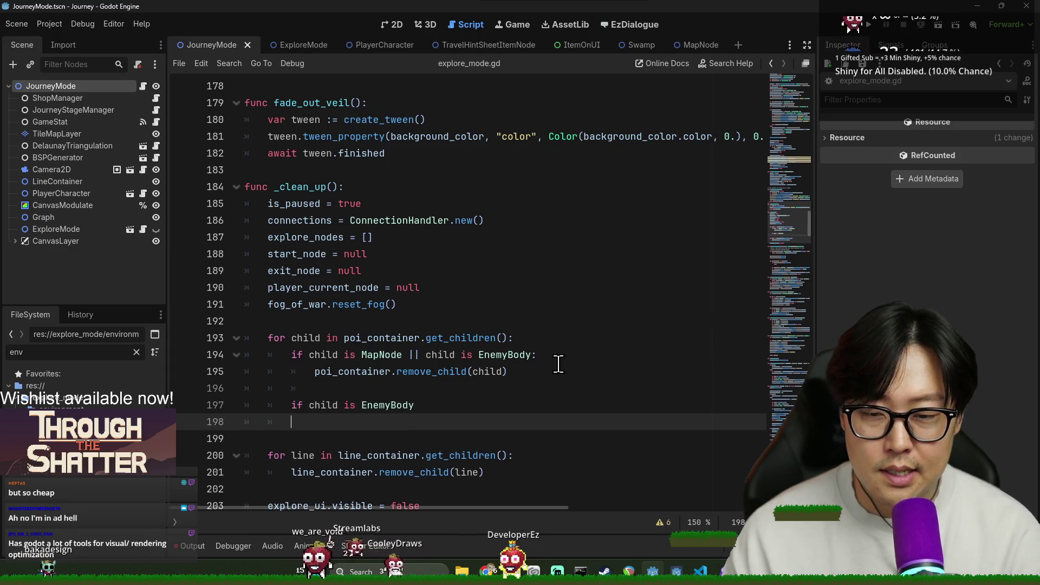
pyautogui.write('child.')
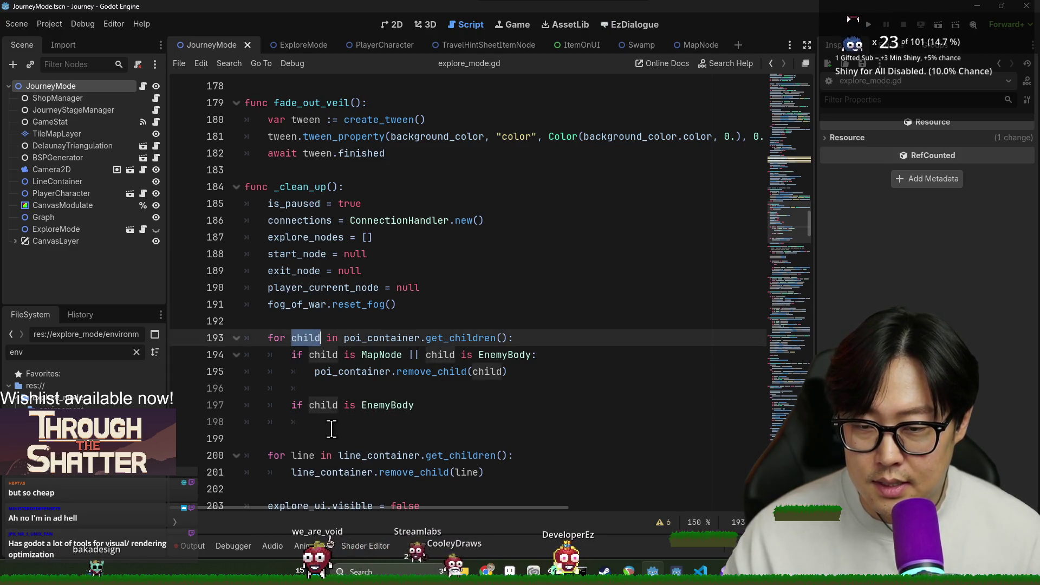
pyautogui.write('qu')
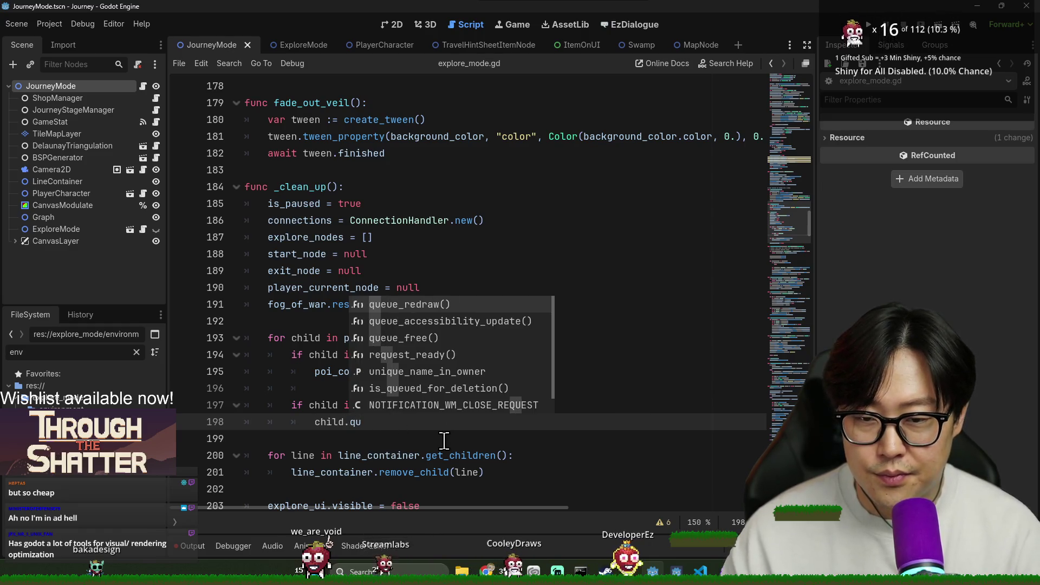
pyautogui.write('eue_f')
pyautogui.press('Return')
pyautogui.hotkey('ctrl', 's')
pyautogui.click(405, 389)
pyautogui.hotkey('ctrl', 's')
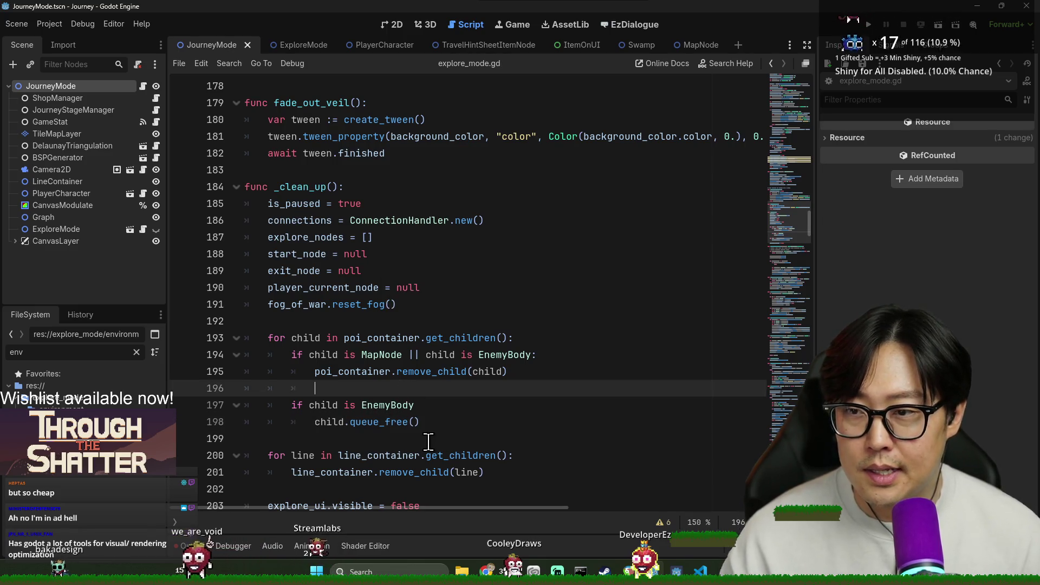
# Fix the missing colon on line 197, save the script and run the game with F5.
pyautogui.hotkey('ctrl', 'f')
pyautogui.write('clean(')
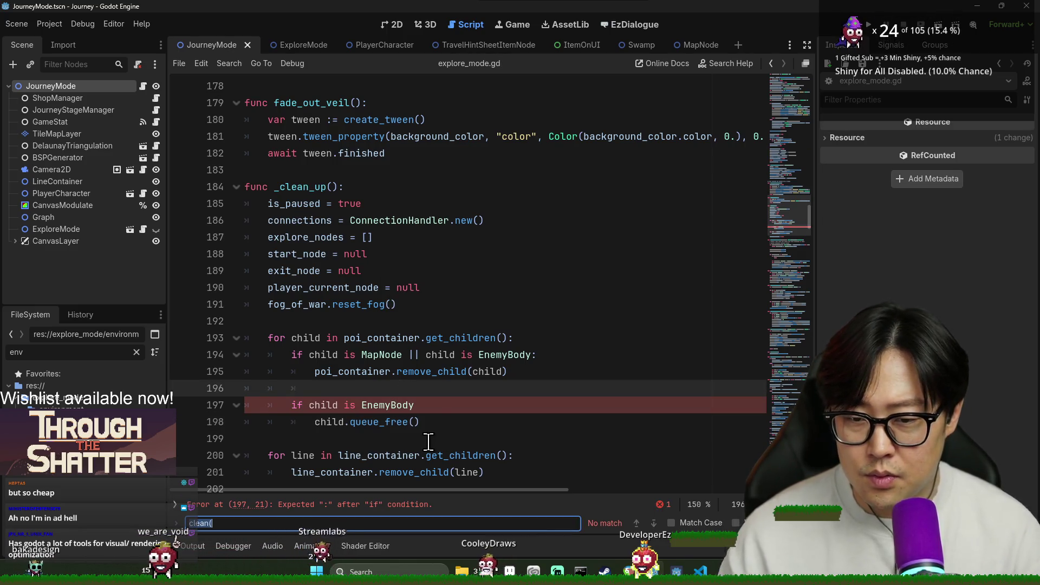
pyautogui.click(437, 411)
pyautogui.write(':')
pyautogui.hotkey('ctrl', 's')
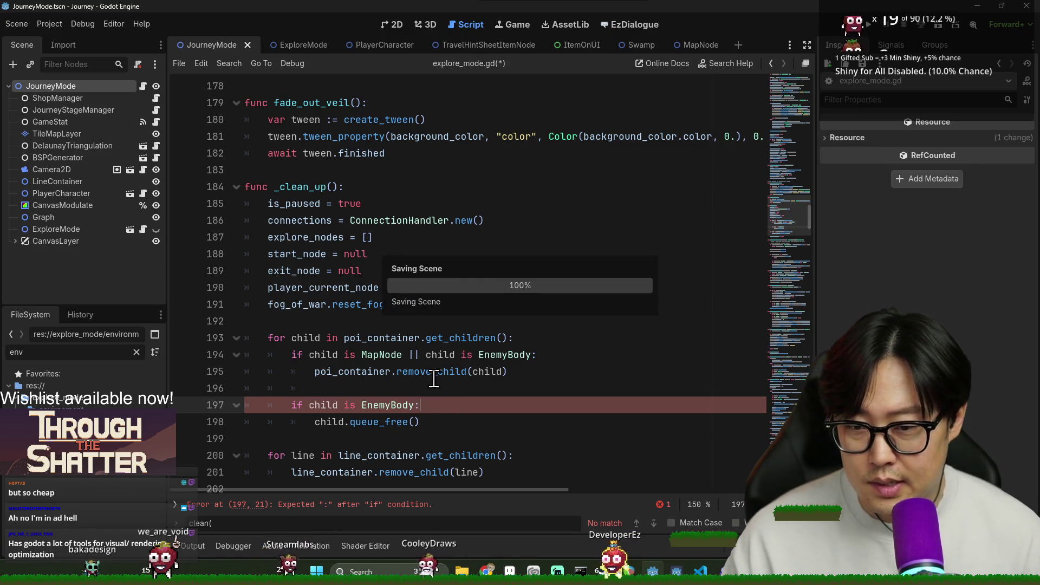
pyautogui.press('Up')
pyautogui.press('Up')
pyautogui.click(655, 436)
pyautogui.press('Escape')
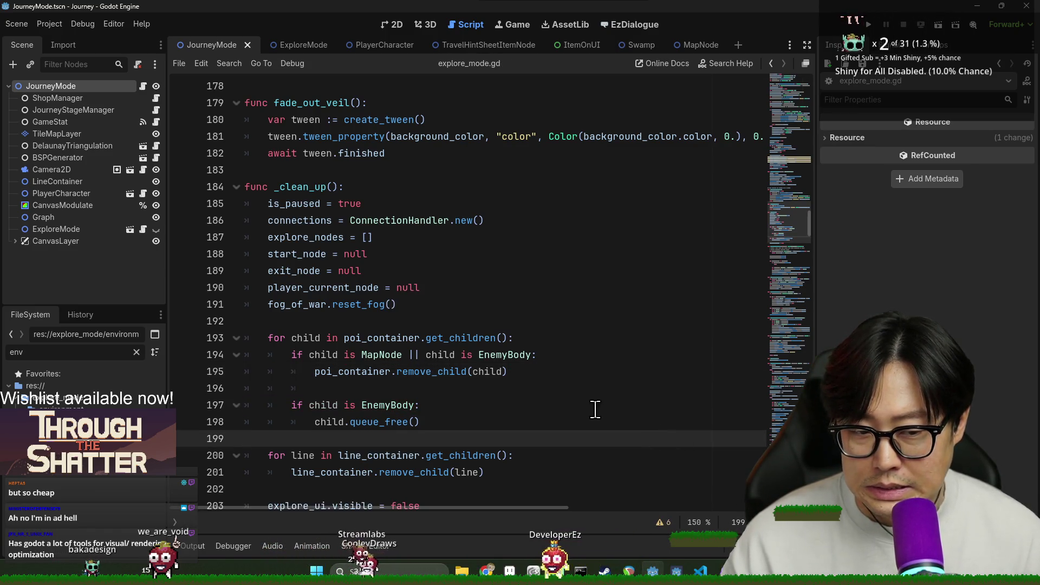
pyautogui.click(457, 336)
pyautogui.hotkey('ctrl', 's')
pyautogui.press('F5')
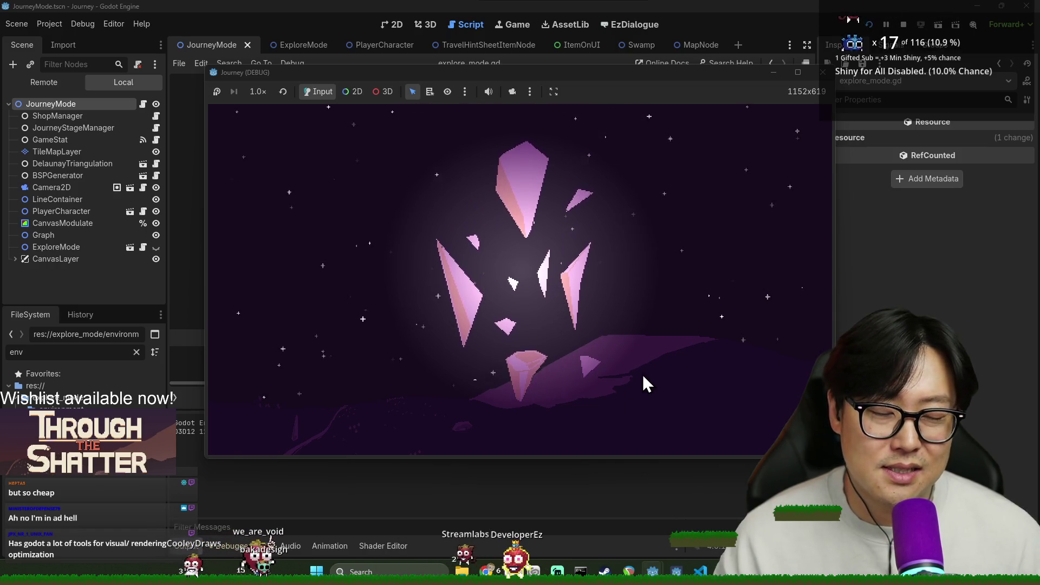
# Start a new game and enter the next explore node on the journey map.
pyautogui.click(373, 288)
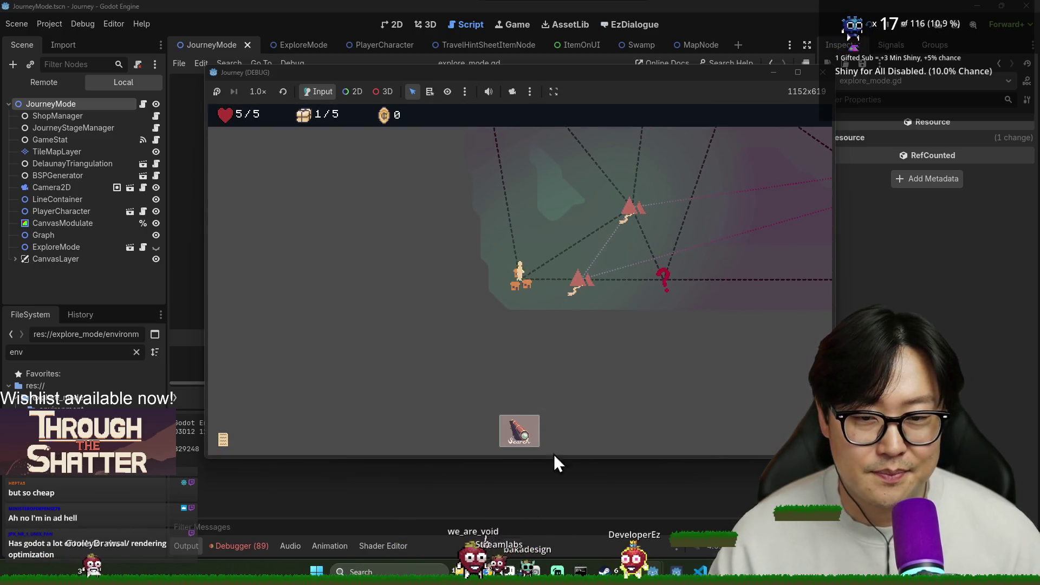
pyautogui.click(518, 431)
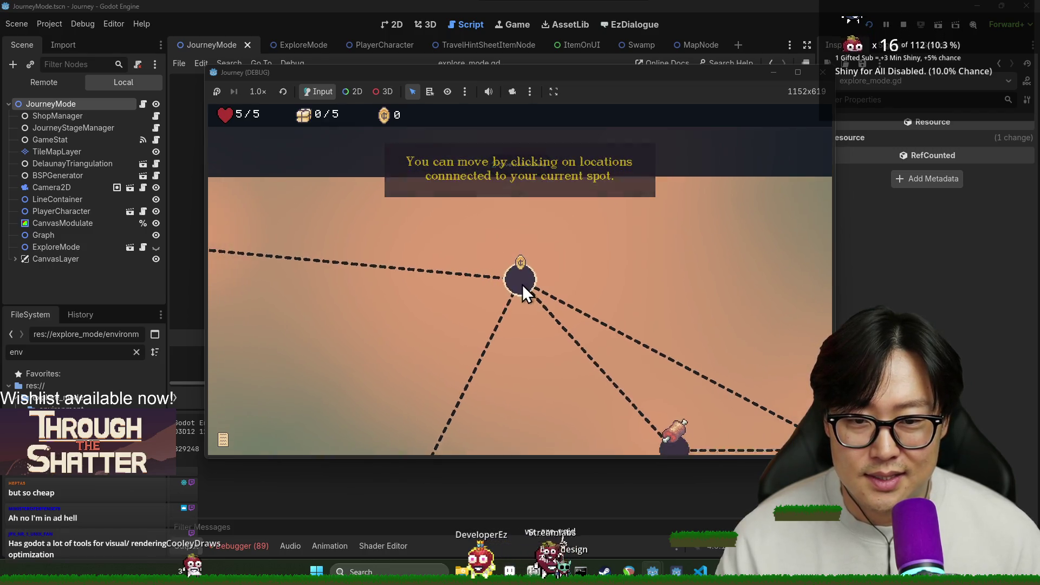
# Move across right, lower-right, left and upper nodes, dismissing the limited-moves and exit hints.
pyautogui.click(522, 284)
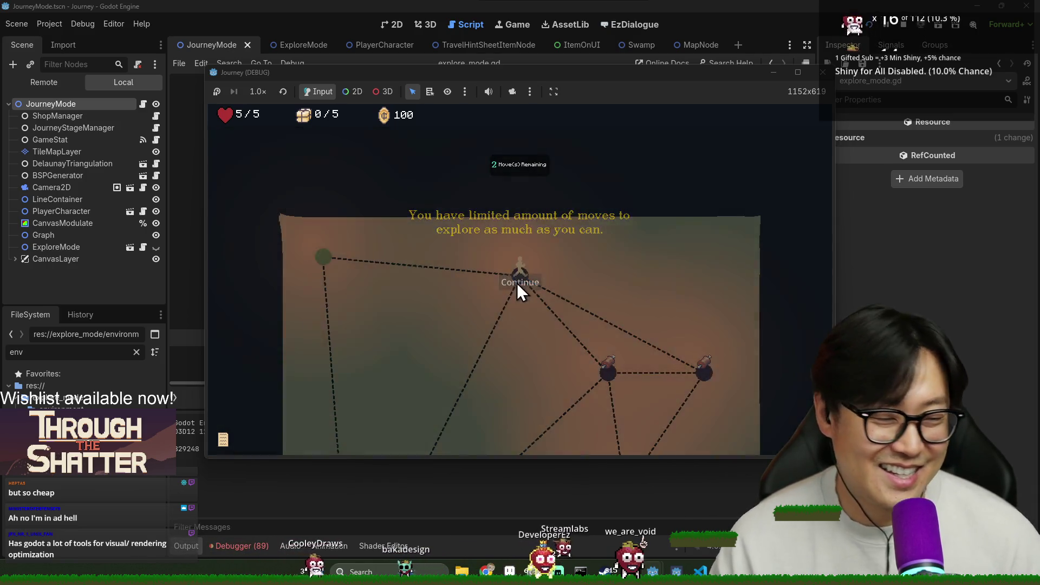
pyautogui.click(518, 283)
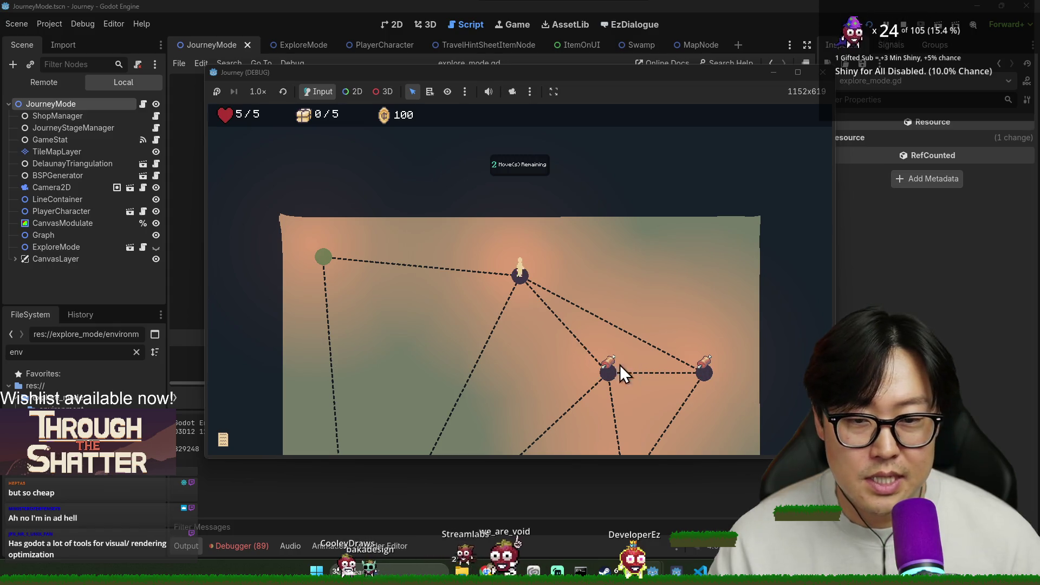
pyautogui.click(643, 287)
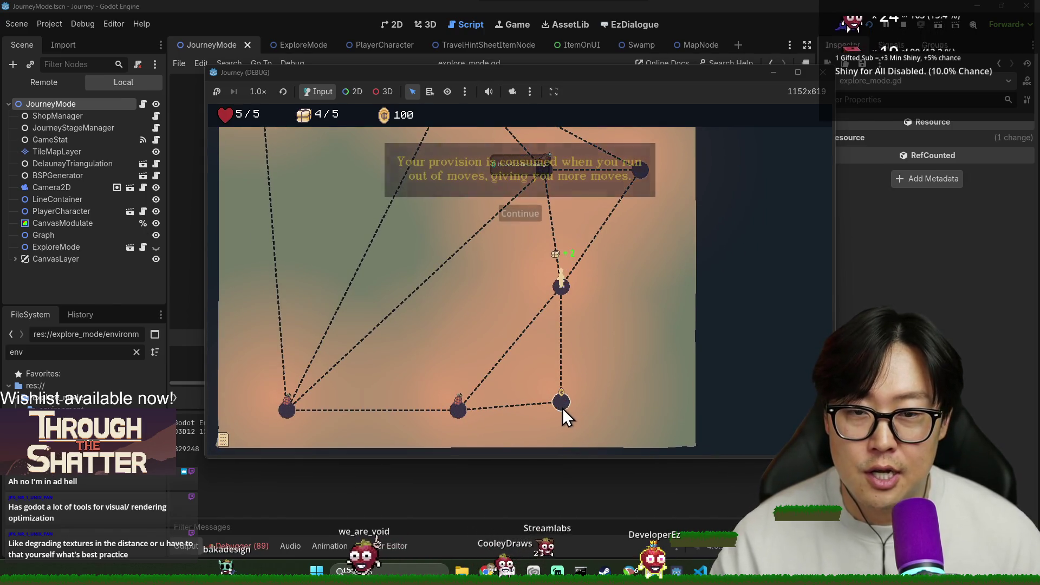
pyautogui.click(566, 404)
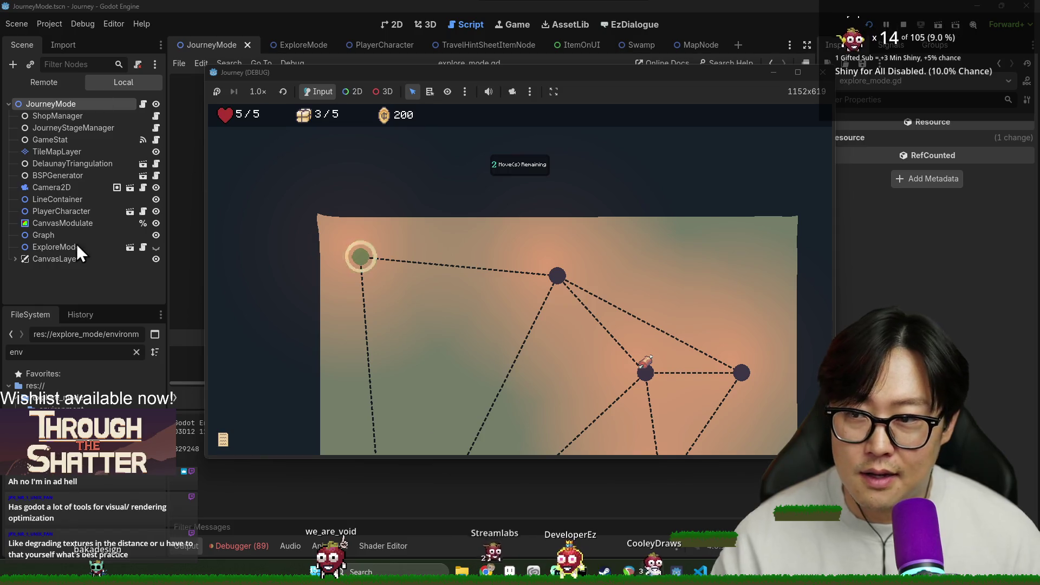
pyautogui.click(539, 216)
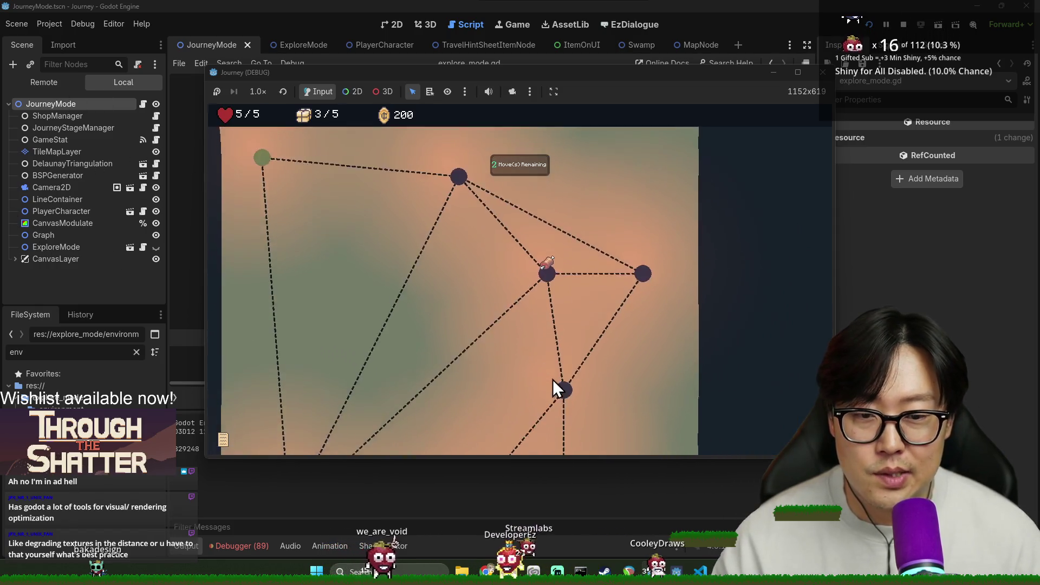
pyautogui.click(463, 372)
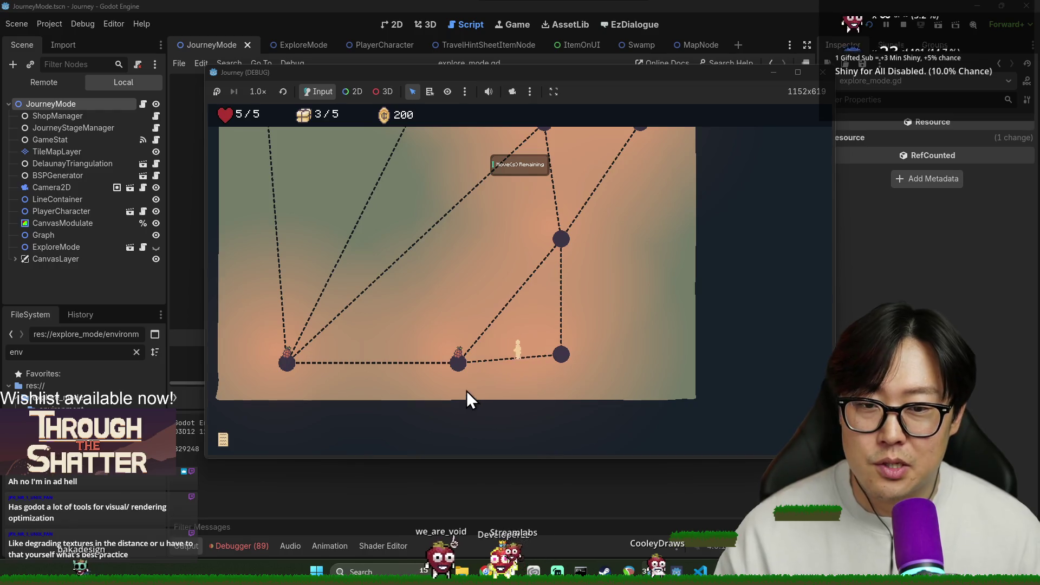
pyautogui.click(313, 374)
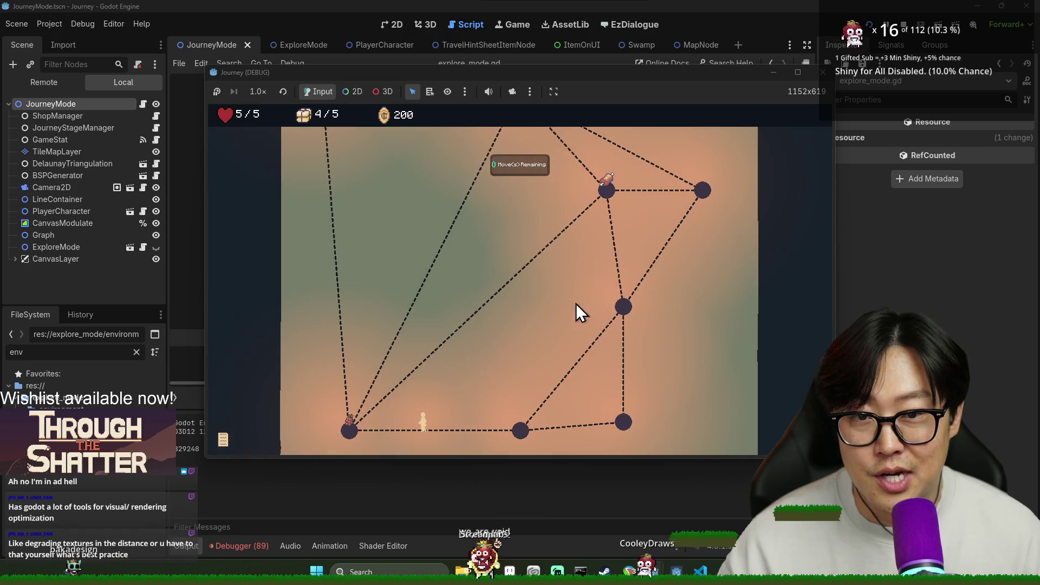
pyautogui.click(644, 215)
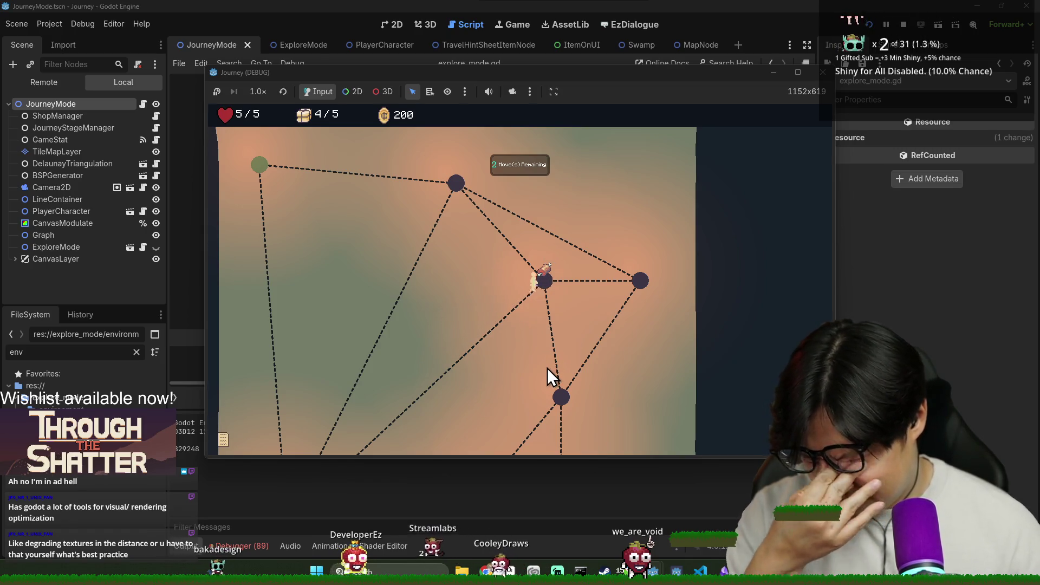
pyautogui.click(453, 189)
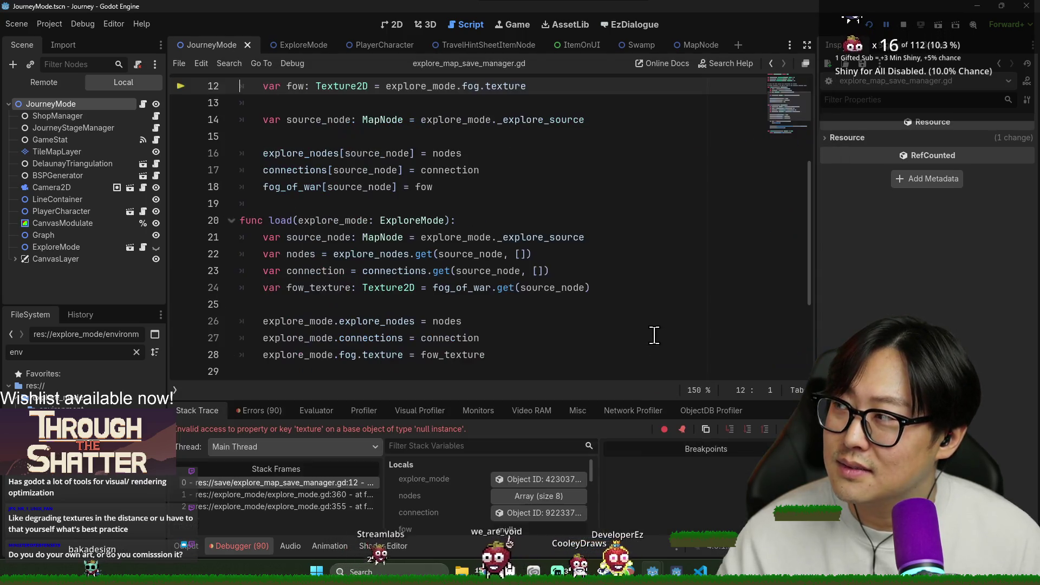
pyautogui.scroll(2, 336, 222)
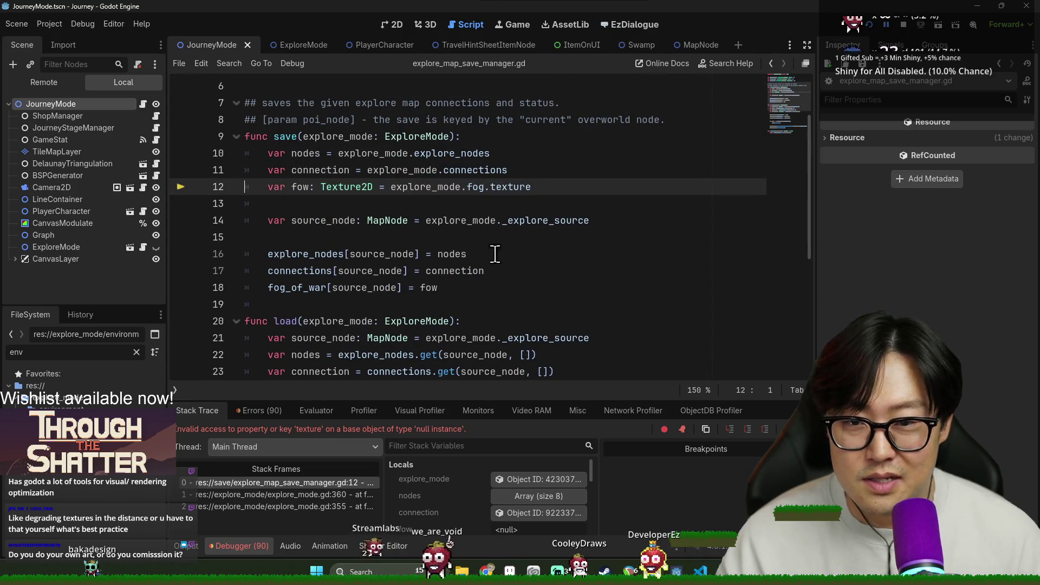
pyautogui.hotkey('alt', 'Tab')
pyautogui.hotkey('alt', 'Tab')
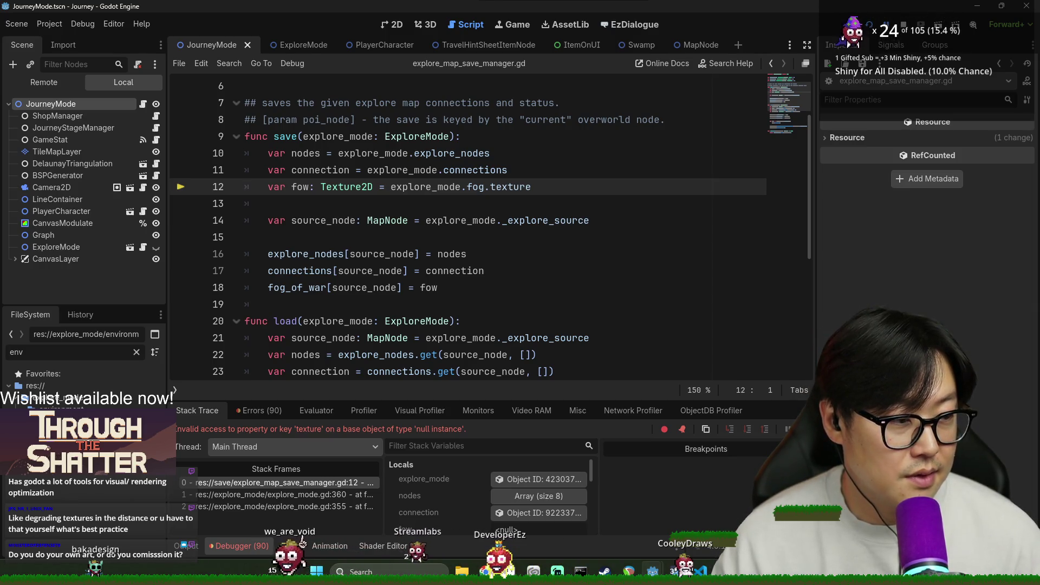
pyautogui.click(471, 238)
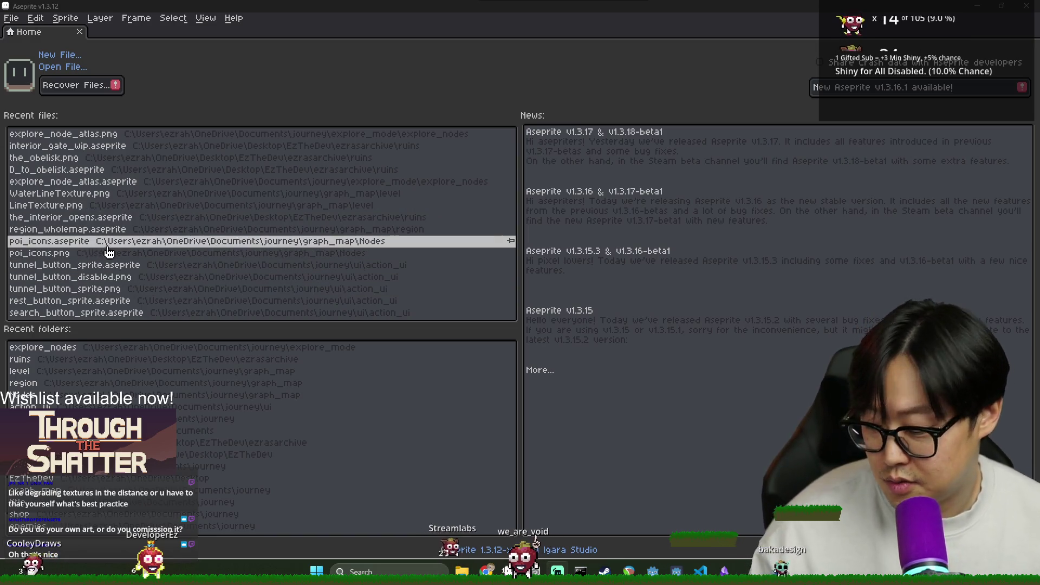
# Open the_interior_opens.aseprite, the_obelisk.png and D_to_obelisk.aseprite from the Home tab's Recent files.
pyautogui.click(69, 223)
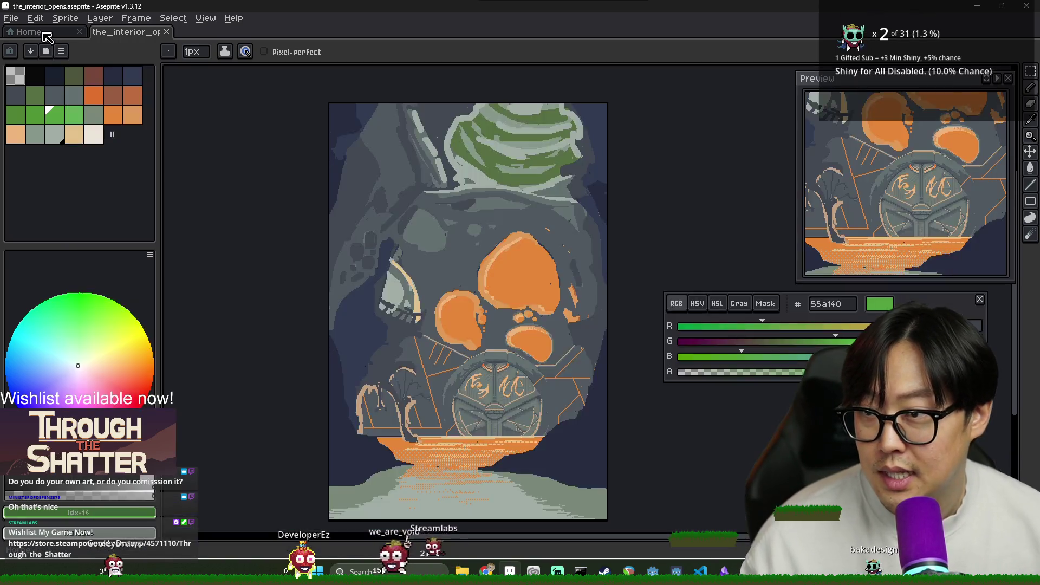
pyautogui.click(26, 32)
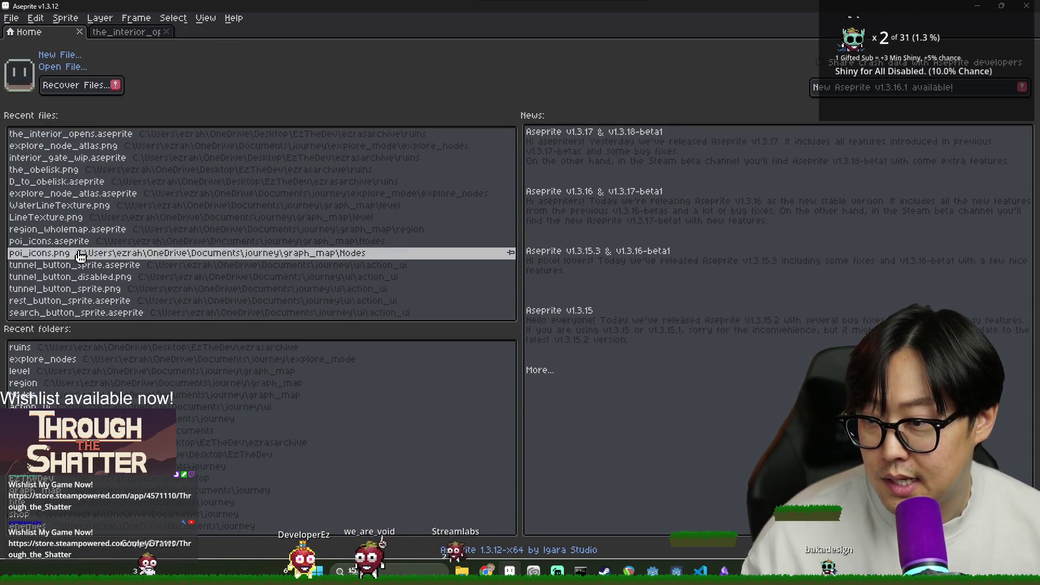
pyautogui.click(92, 171)
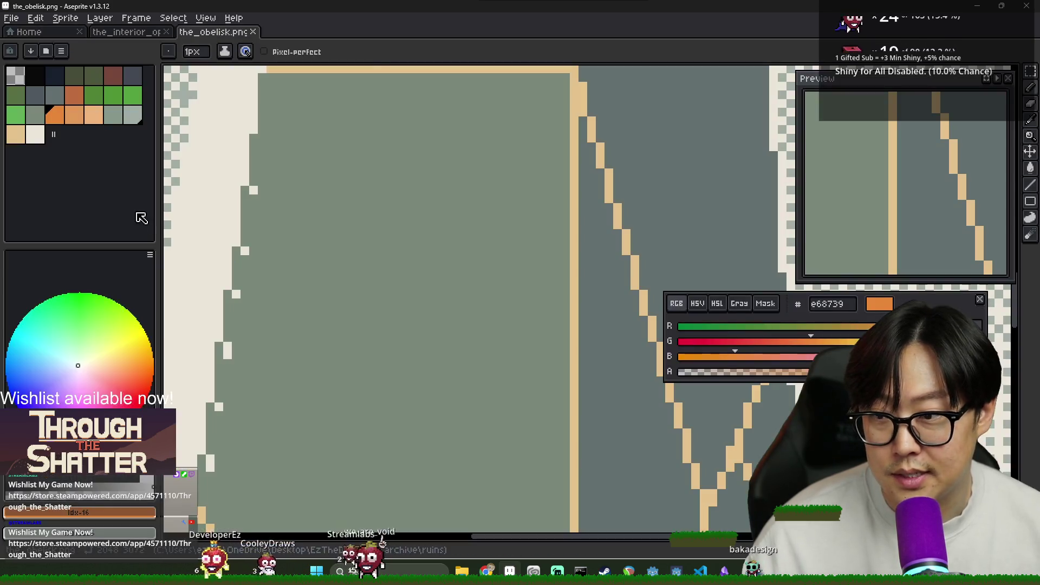
pyautogui.scroll(-5, 487, 313)
pyautogui.scroll(1, 486, 312)
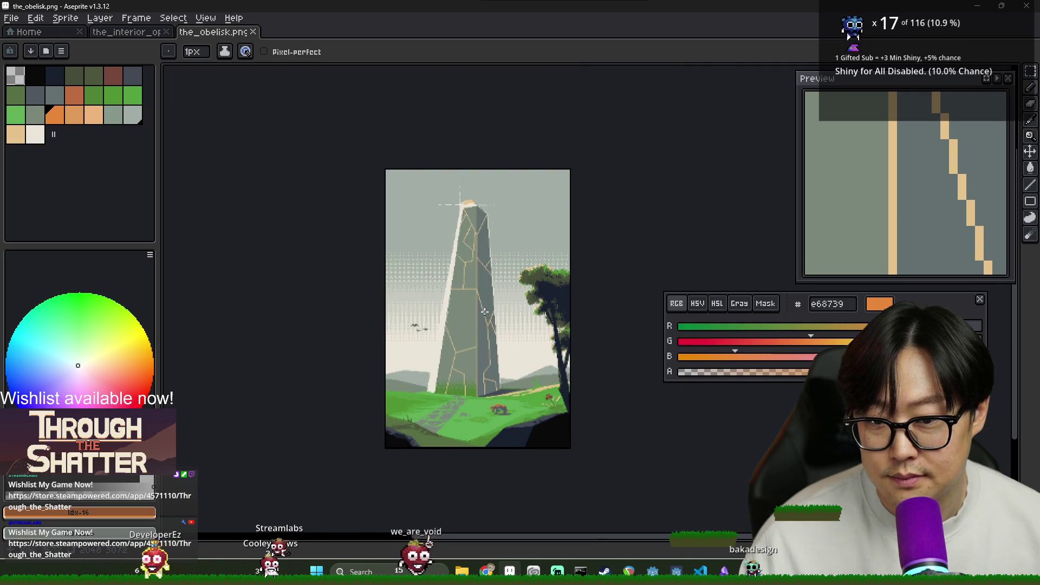
pyautogui.scroll(2, 472, 311)
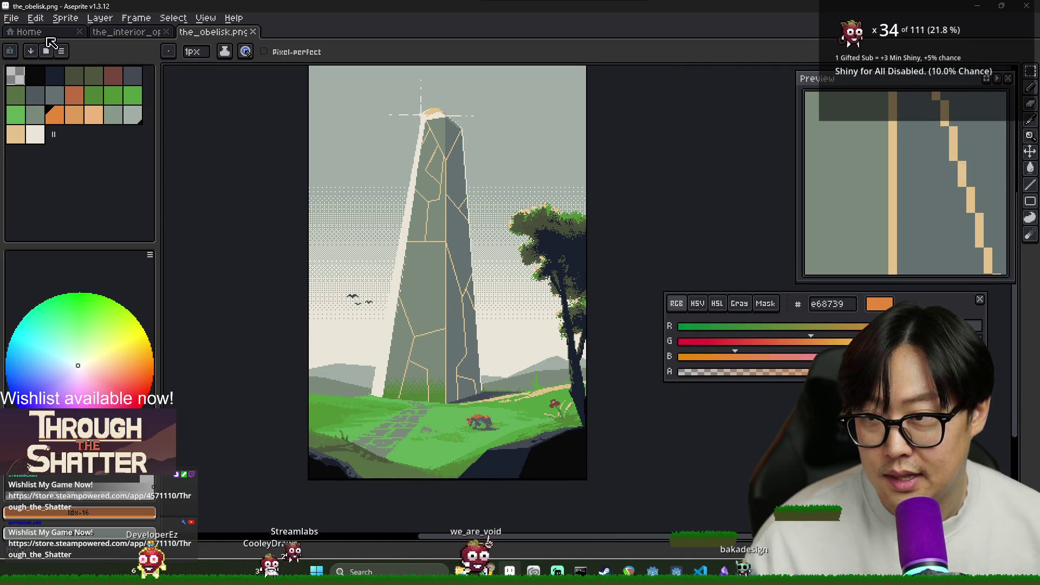
pyautogui.click(49, 33)
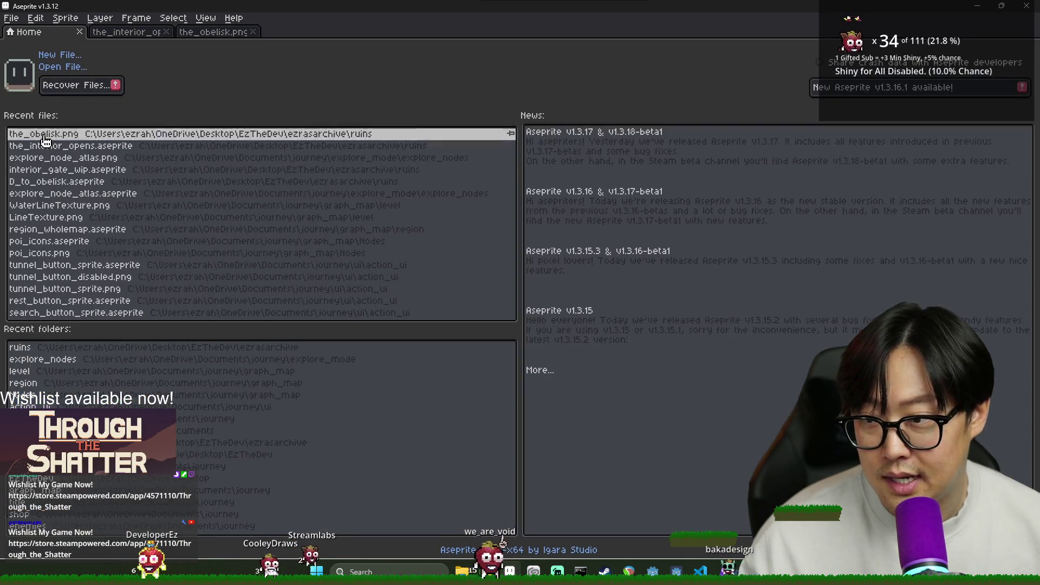
pyautogui.click(128, 182)
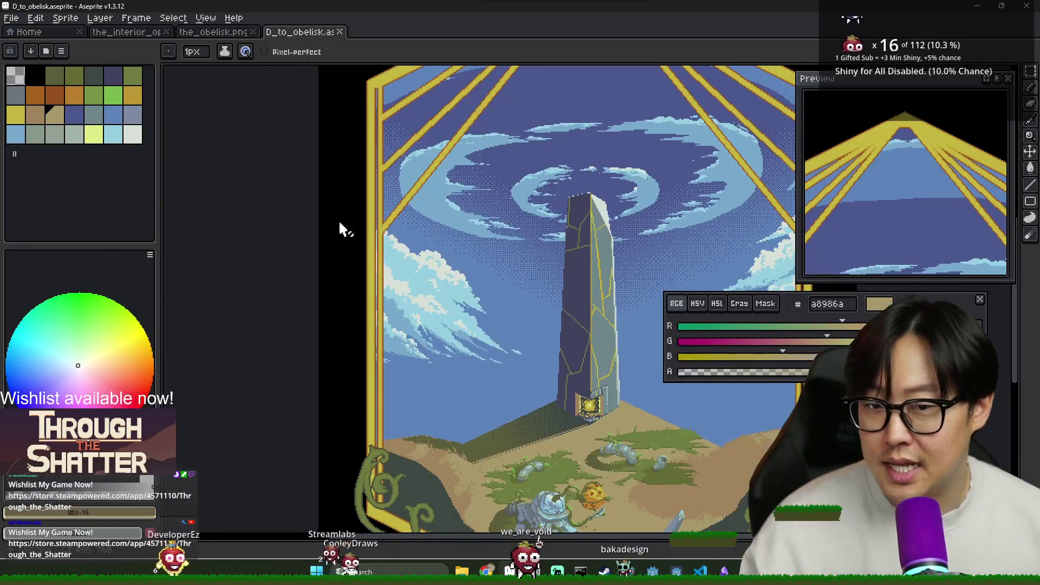
# Pan to the obelisk door and ground, then close all three files and Aseprite.
pyautogui.moveTo(478, 292); pyautogui.dragTo(414, 270)
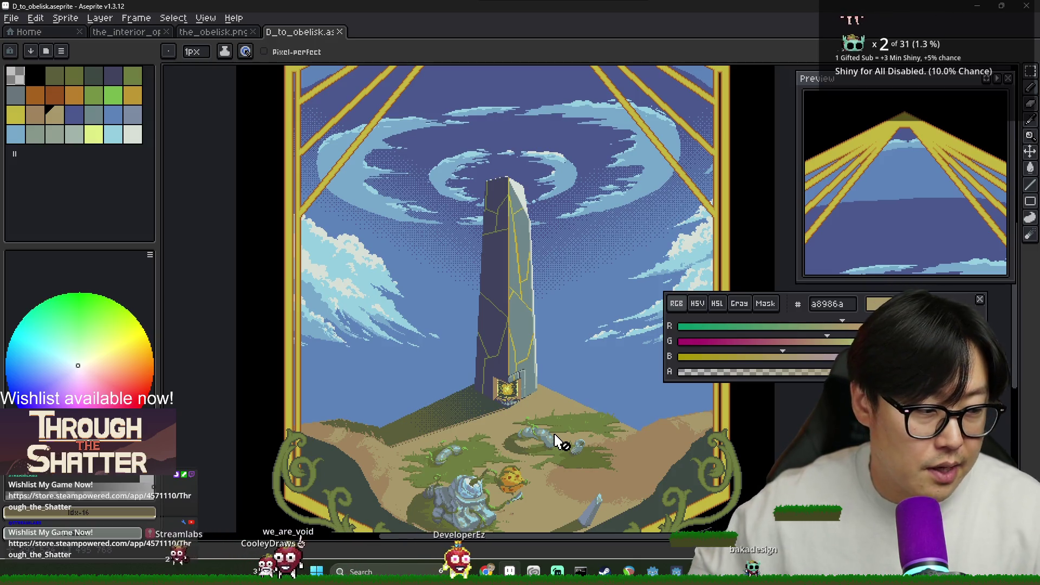
pyautogui.moveTo(558, 442)
pyautogui.mouseDown()
pyautogui.moveTo(465, 302)
pyautogui.moveTo(436, 146)
pyautogui.mouseUp()
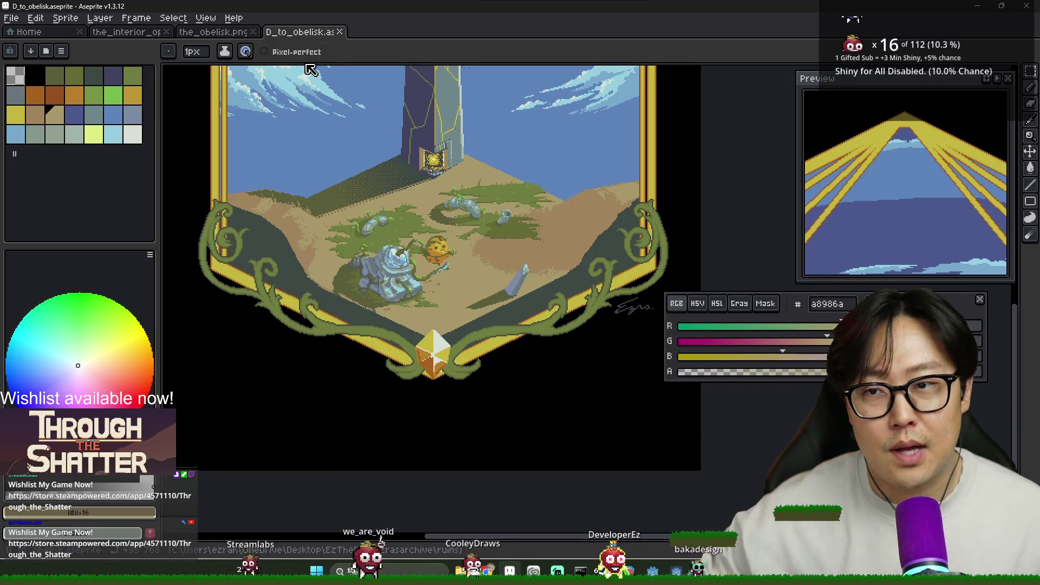
pyautogui.click(340, 32)
pyautogui.click(253, 31)
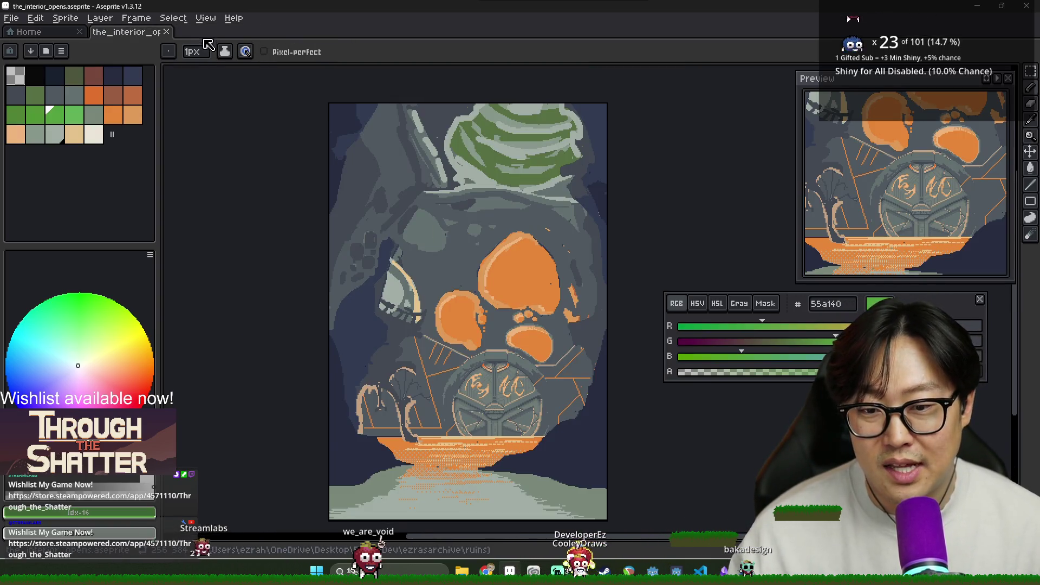
pyautogui.click(166, 31)
pyautogui.click(1028, 13)
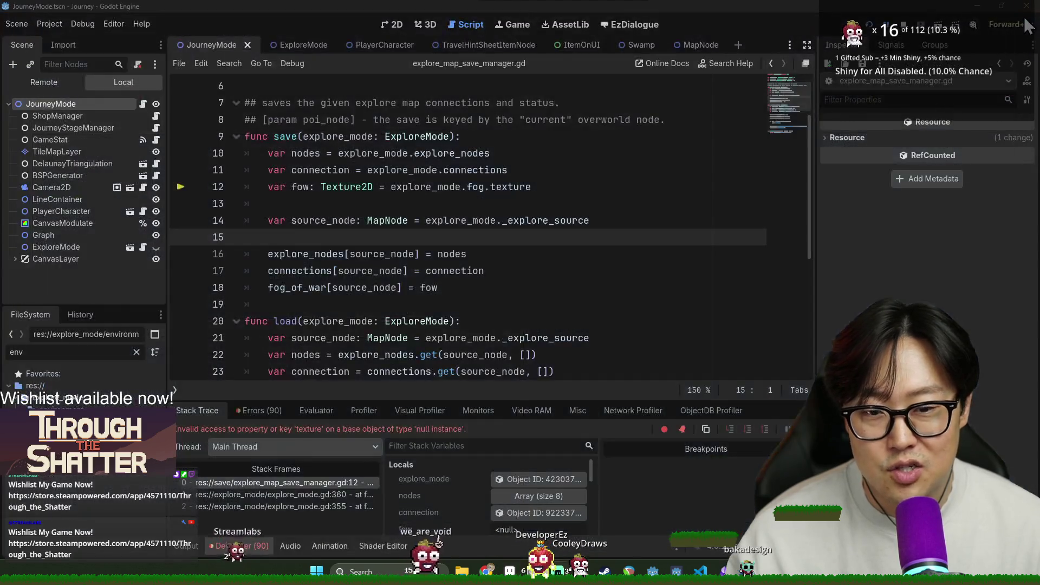
# Inspect the fog texture line and the save function declaration in the save manager script.
pyautogui.click(459, 204)
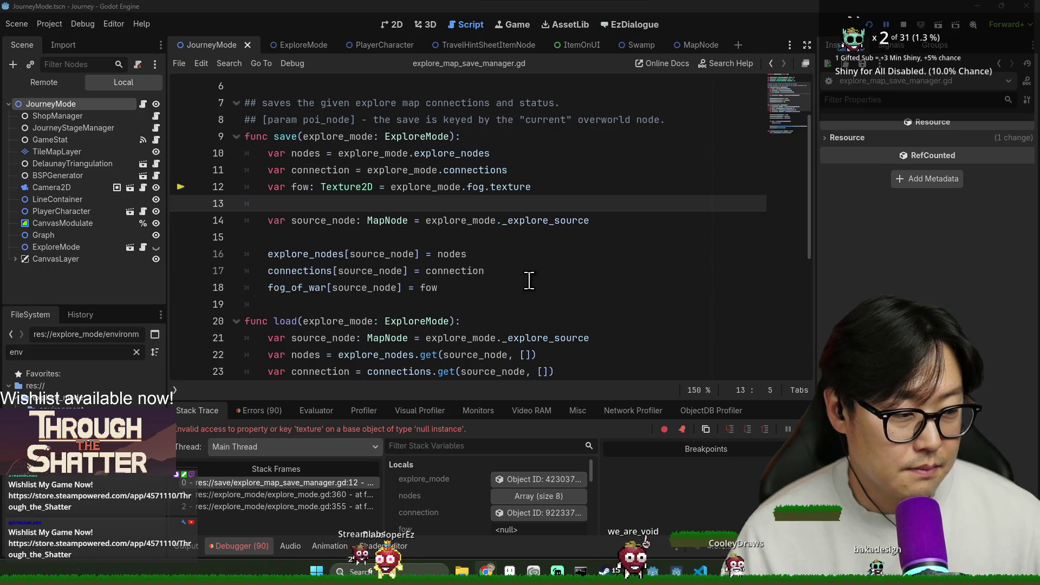
pyautogui.click(473, 219)
pyautogui.click(346, 186)
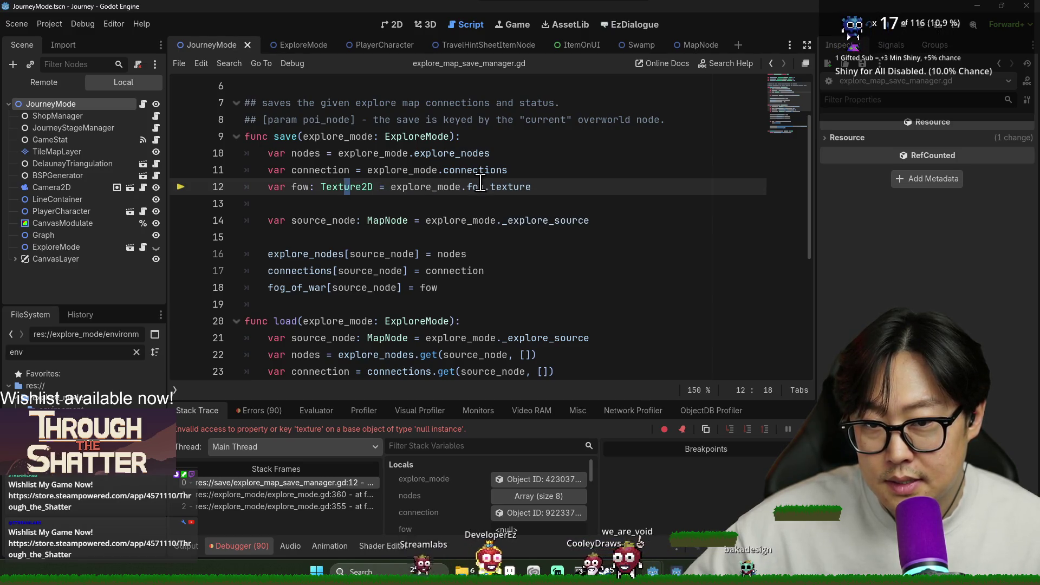
pyautogui.moveTo(475, 184)
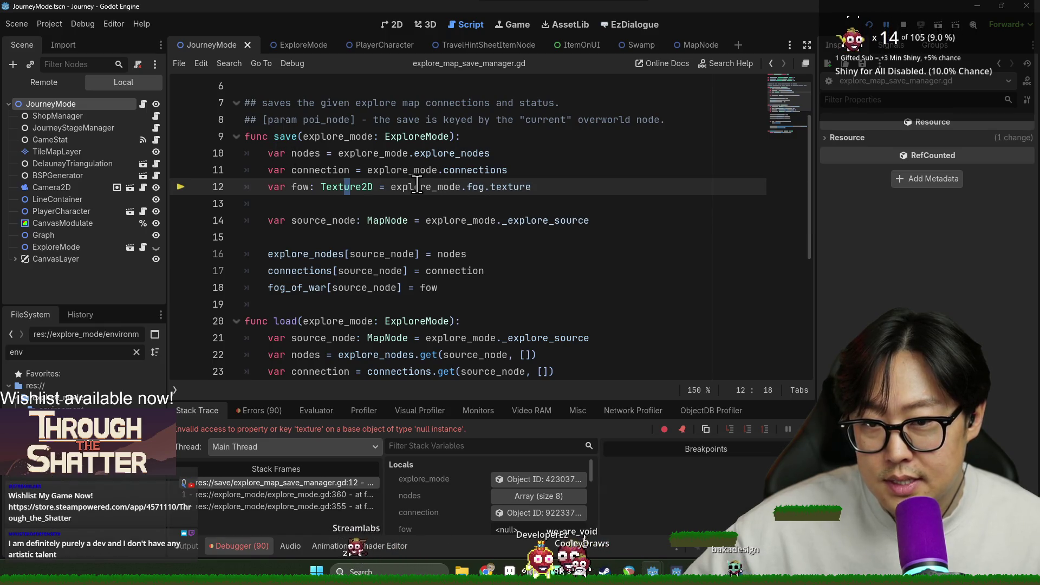
pyautogui.moveTo(417, 184)
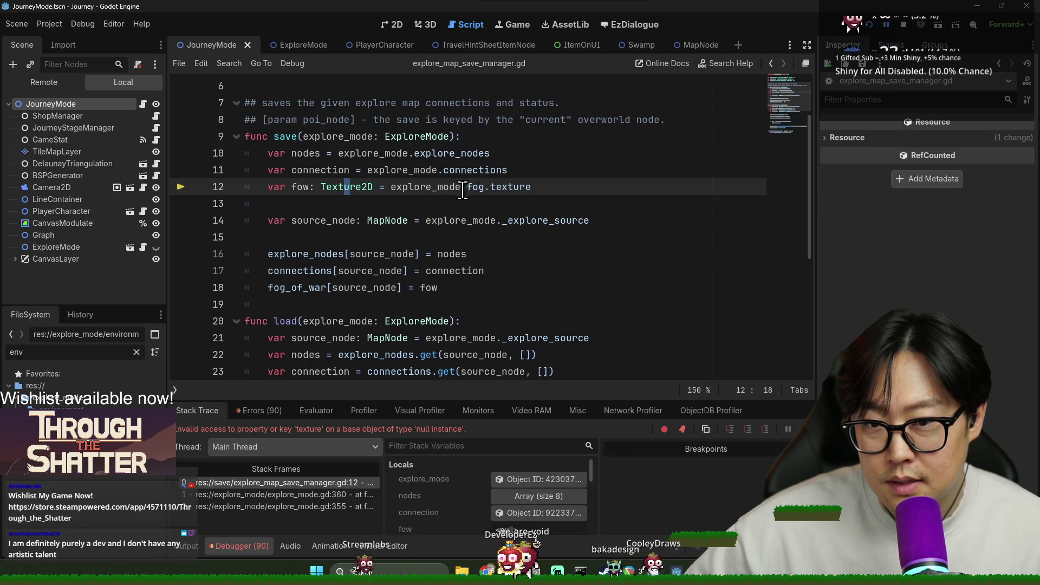
pyautogui.click(291, 137)
pyautogui.doubleClick(291, 136)
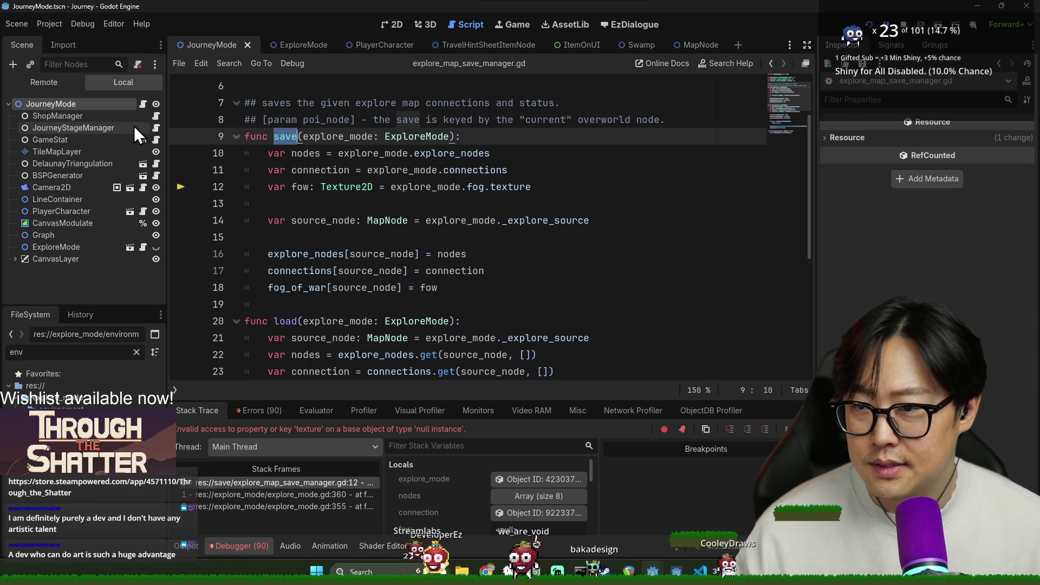
# Open the ExploreMode script and search it for the map saver's save call.
pyautogui.click(300, 48)
pyautogui.click(464, 225)
pyautogui.hotkey('ctrl', 'f')
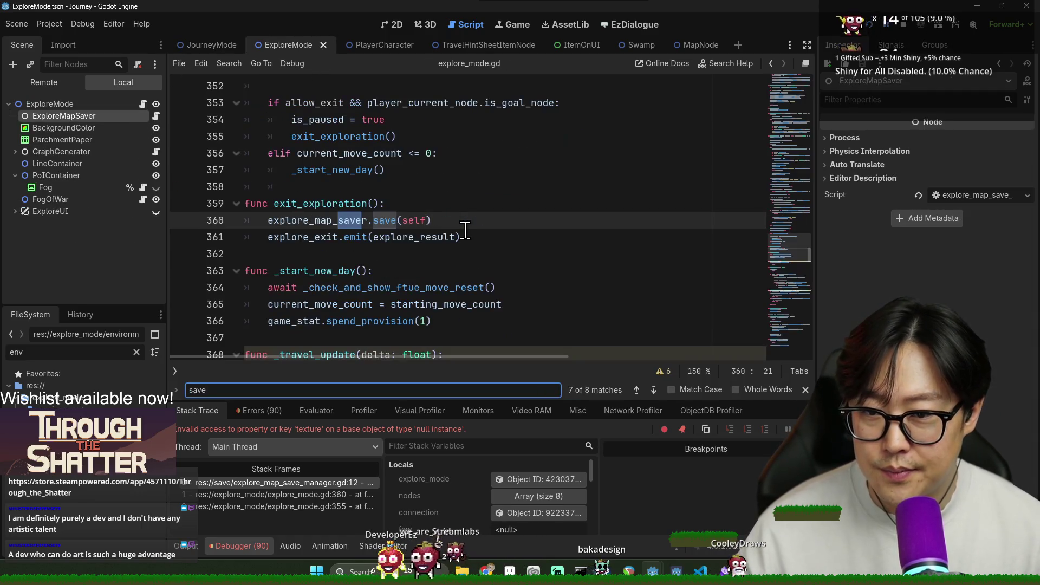
pyautogui.doubleClick(414, 220)
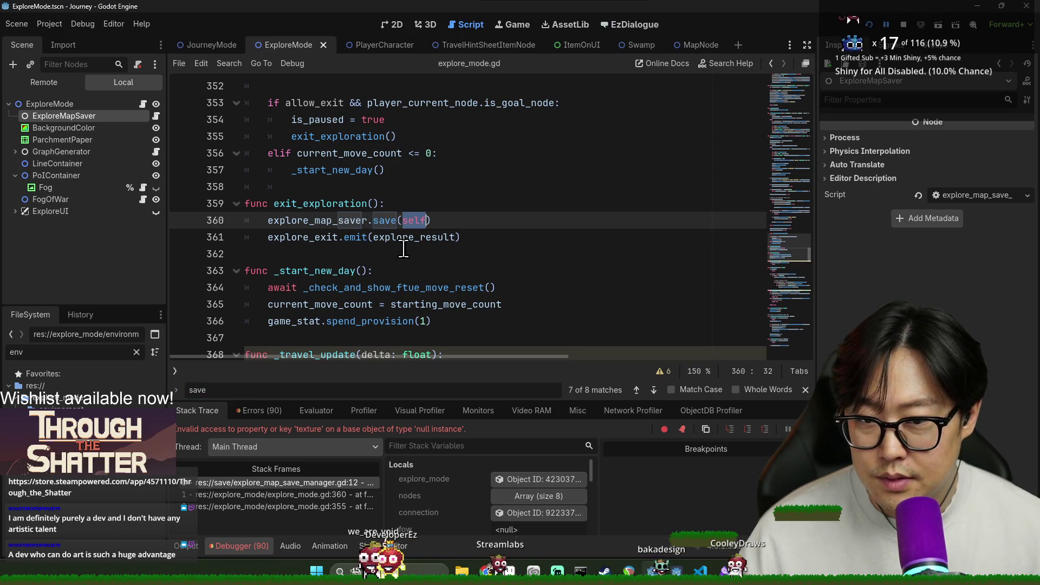
pyautogui.hotkey('ctrl', 'f')
# Search explore_mode.gd for 'fog' and locate the fog variable declaration.
pyautogui.write('fop')
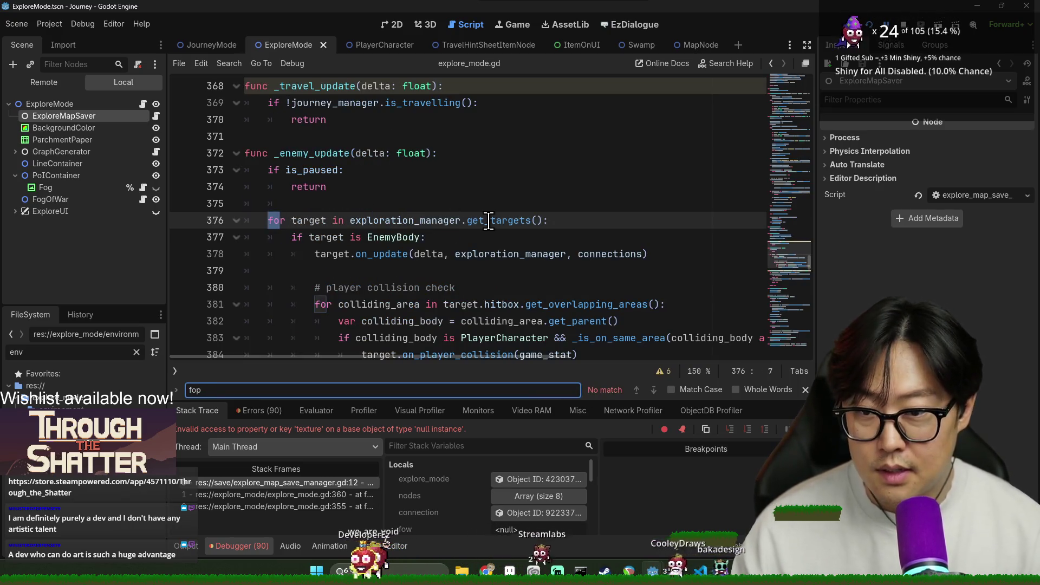
pyautogui.press('BackSpace')
pyautogui.write('g')
pyautogui.scroll(10, 615, 280)
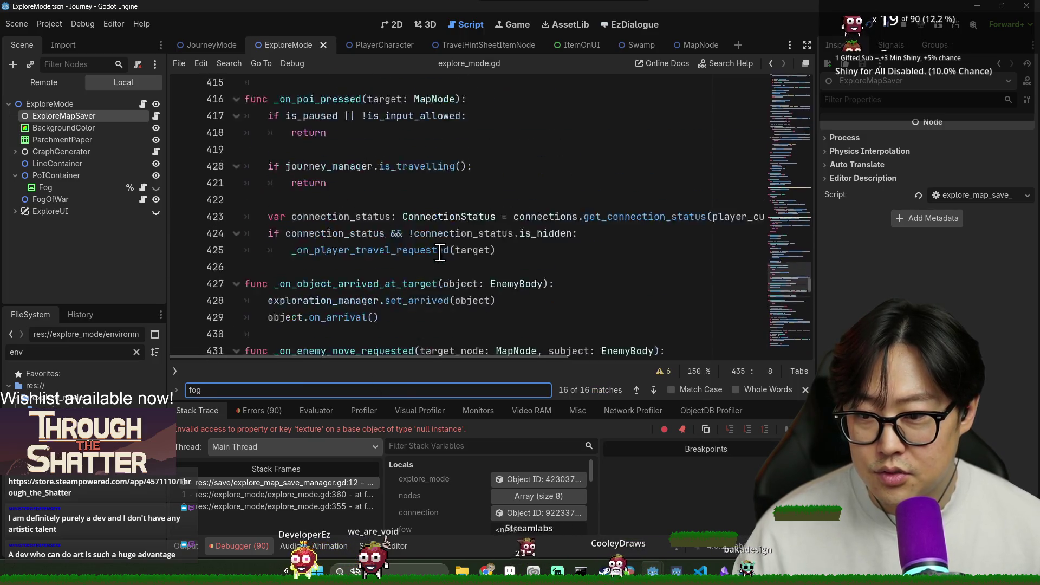
pyautogui.scroll(5, 615, 280)
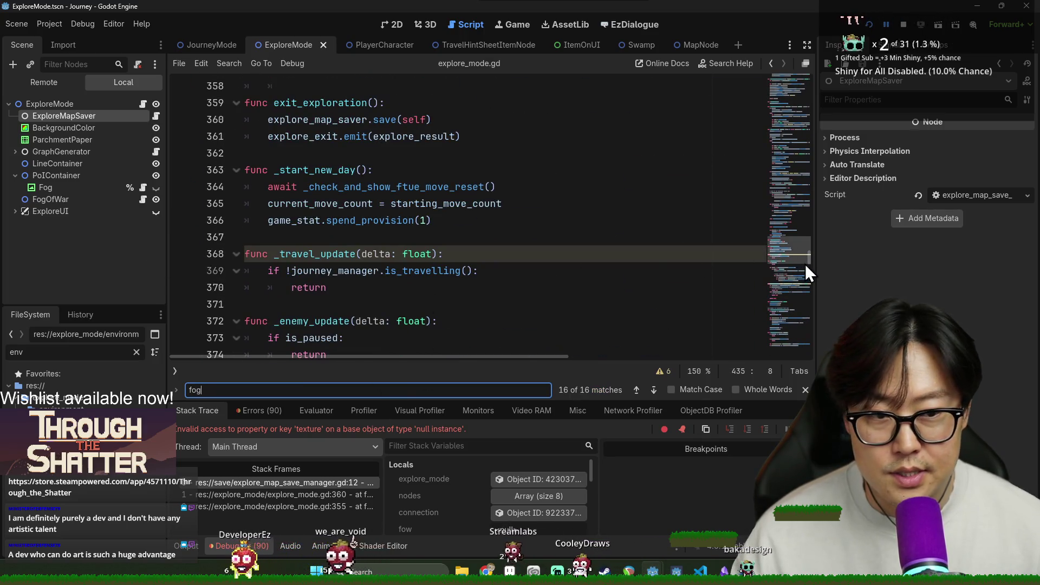
pyautogui.moveTo(805, 266); pyautogui.dragTo(830, 99)
pyautogui.scroll(10, 333, 307)
pyautogui.scroll(-4, 333, 307)
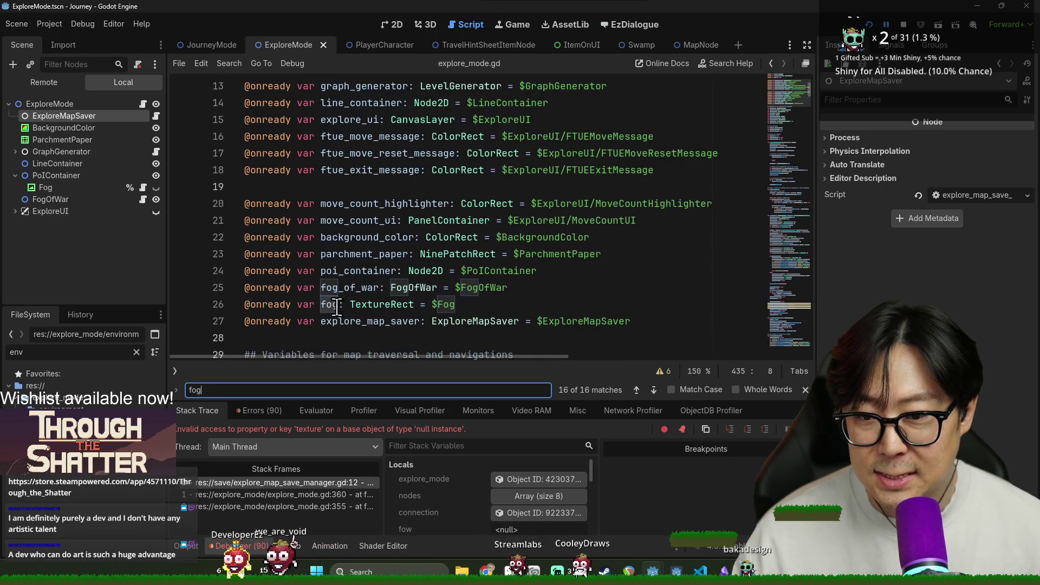
pyautogui.doubleClick(333, 307)
# Step through the remaining fog occurrences, then jump to the save_manager.gd:12 stack frame.
pyautogui.hotkey('ctrl', 'f')
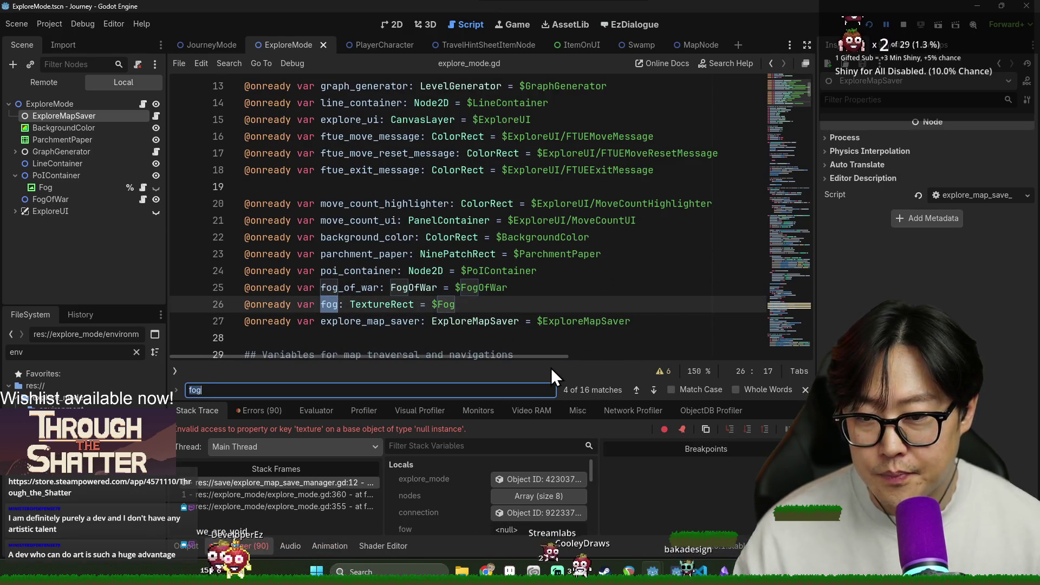
pyautogui.press('Return')
pyautogui.press('Return')
pyautogui.press('Return')
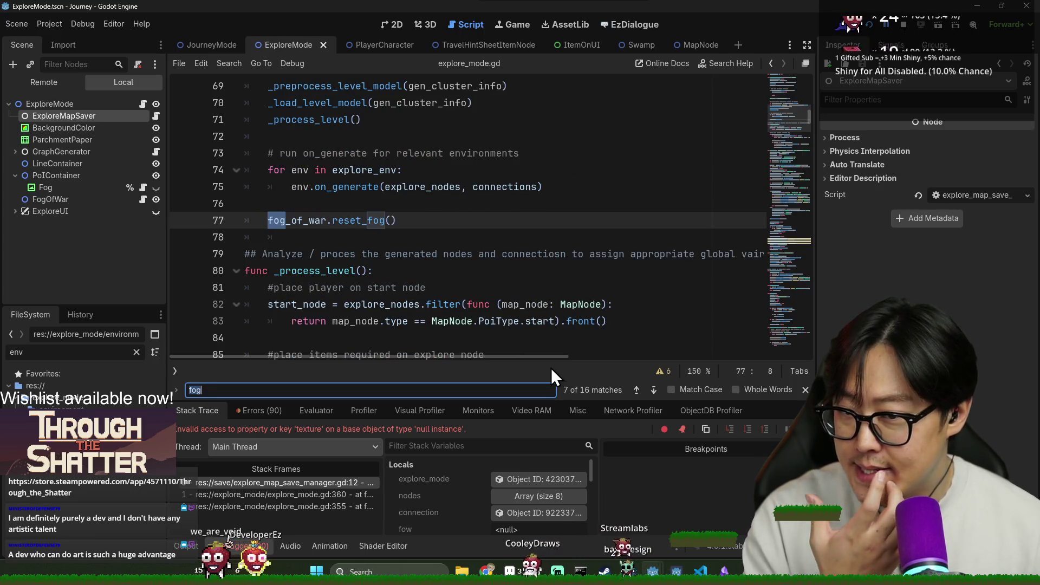
pyautogui.press('Return')
pyautogui.scroll(4, 317, 297)
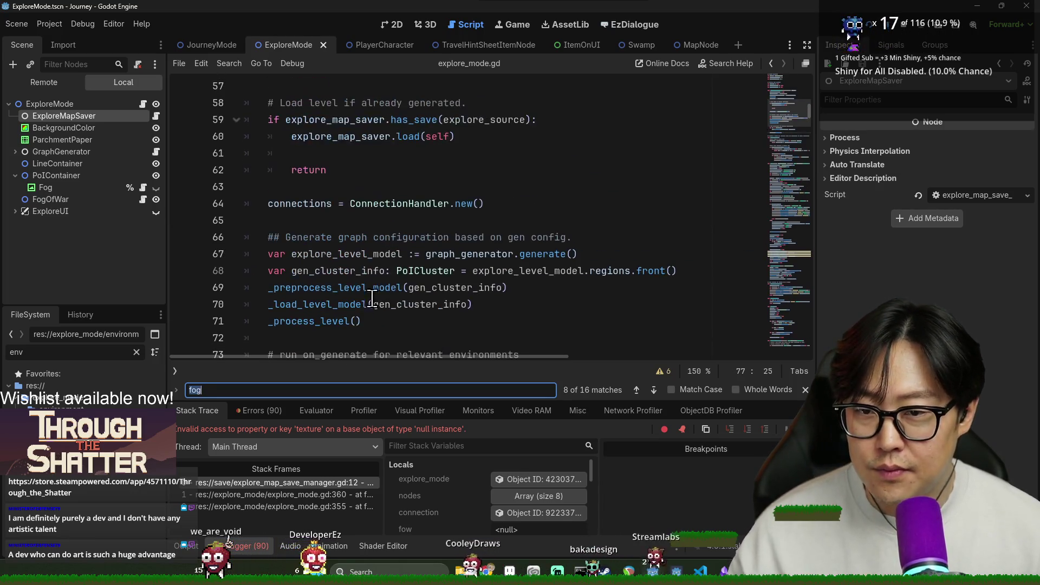
pyautogui.scroll(-3, 325, 290)
pyautogui.scroll(5, 345, 277)
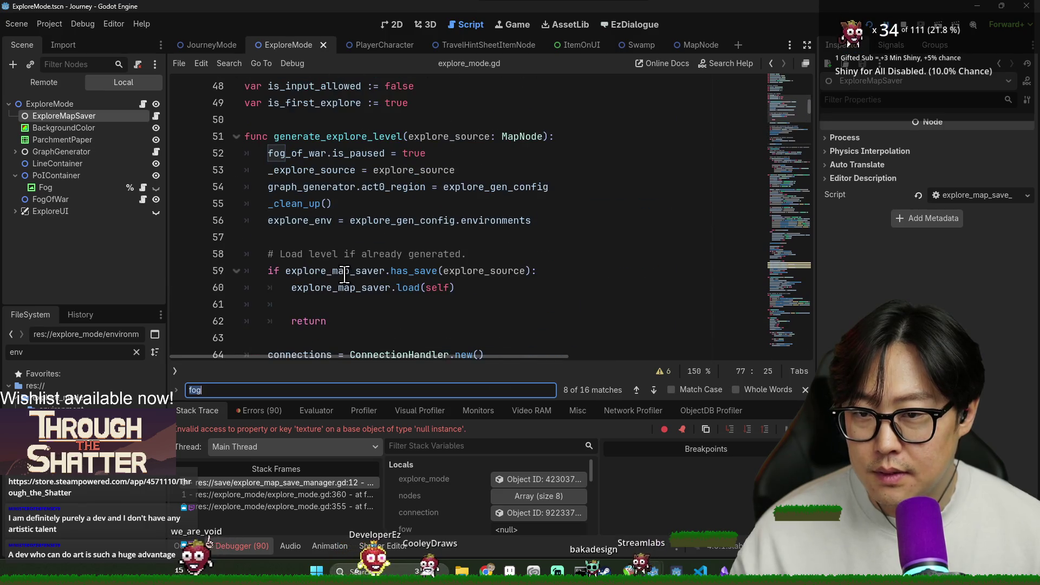
pyautogui.scroll(-7, 359, 158)
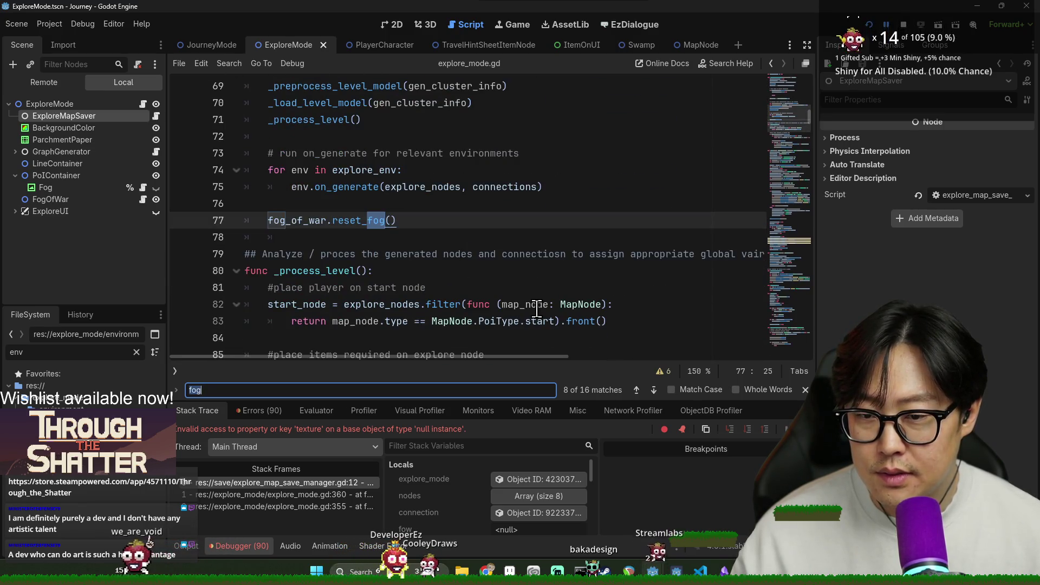
pyautogui.press('Return')
pyautogui.press('Return')
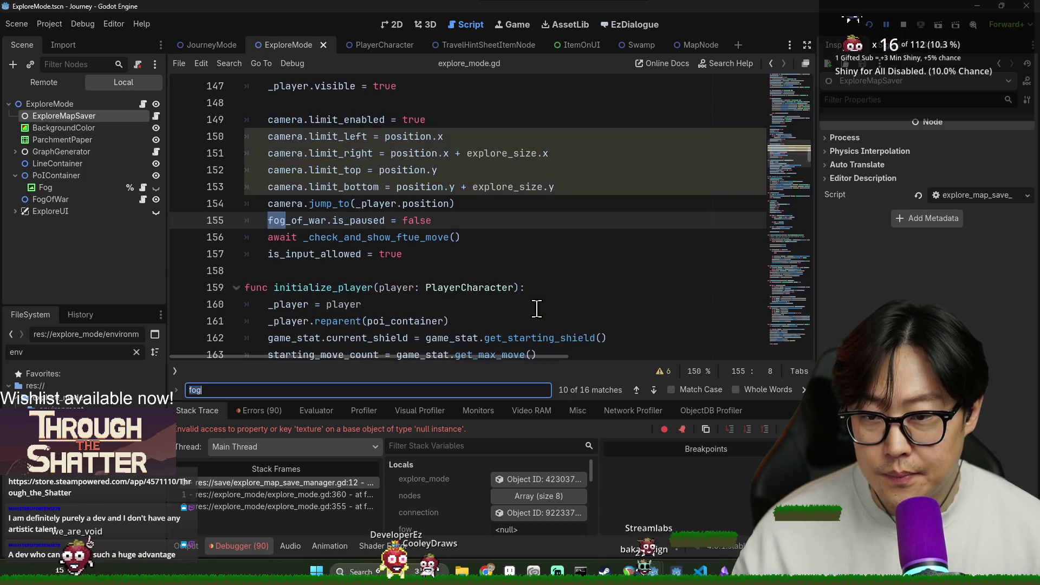
pyautogui.press('Return')
pyautogui.press('Return')
pyautogui.press('Return')
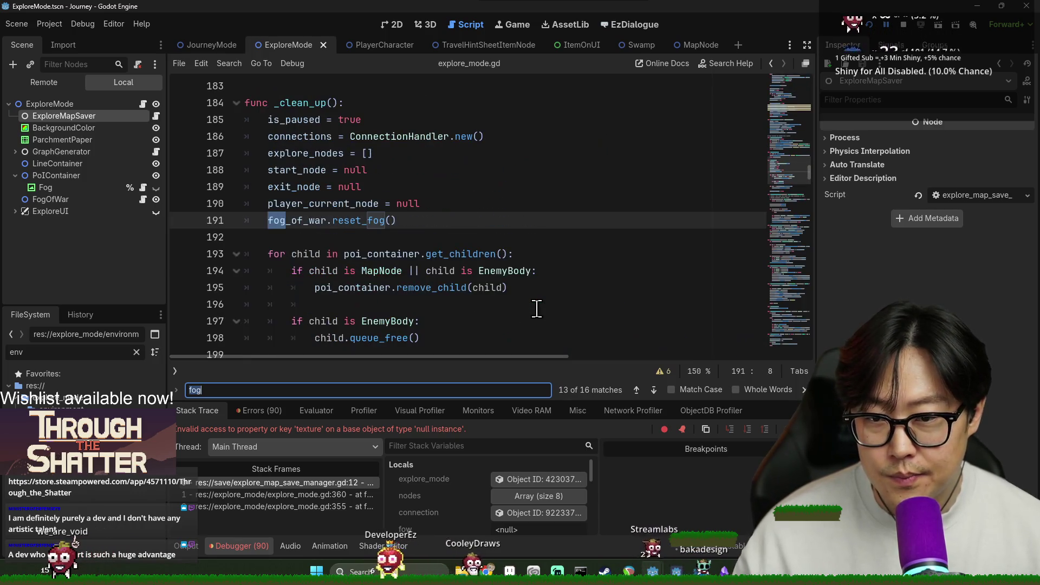
pyautogui.click(312, 482)
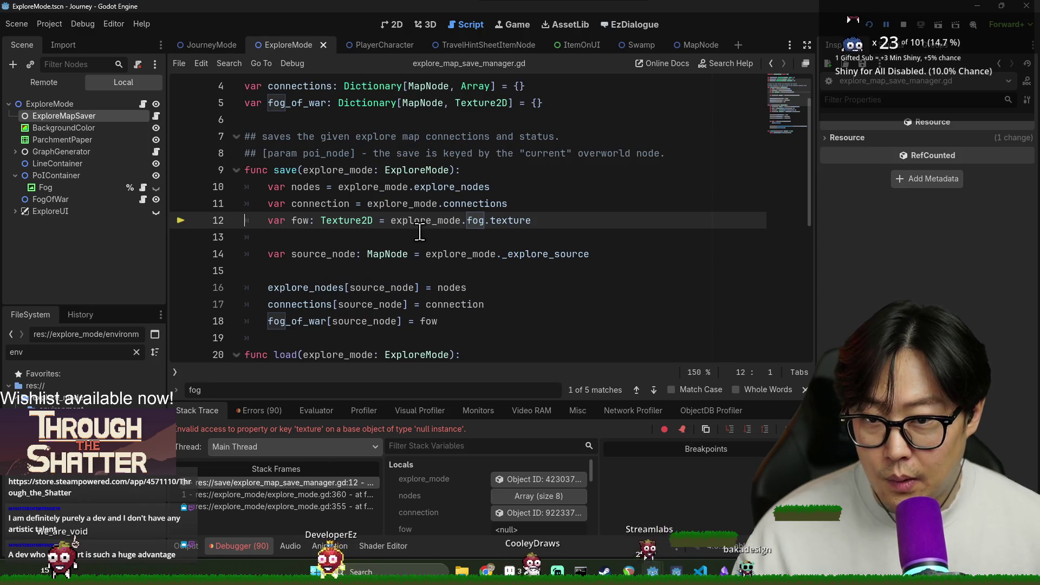
# Follow the fog reference to its declaration and on to the FogOfWar script definition.
pyautogui.moveTo(473, 223)
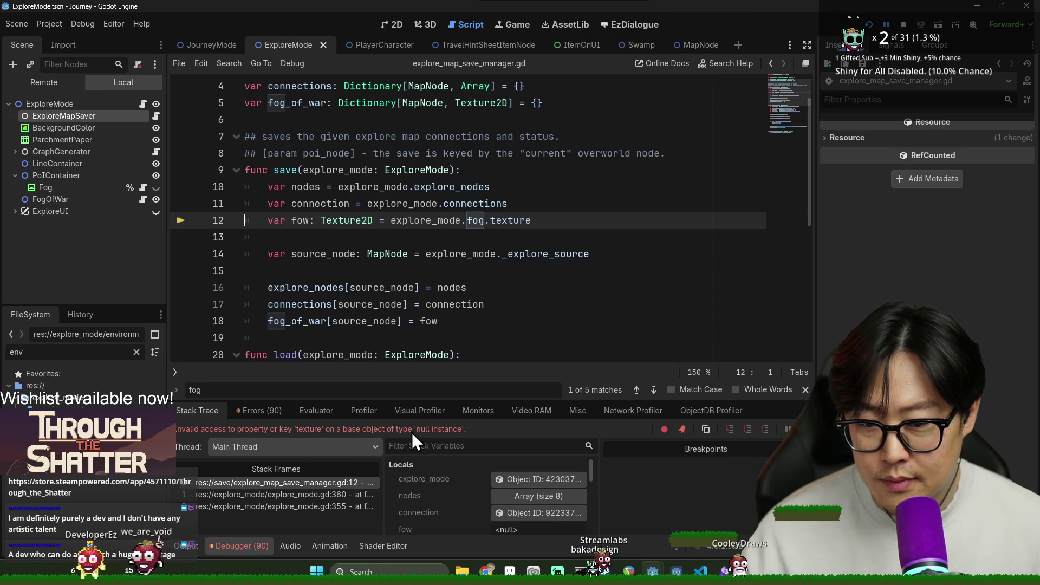
pyautogui.keyDown('ctrl'); pyautogui.click(476, 220); pyautogui.keyUp('ctrl')
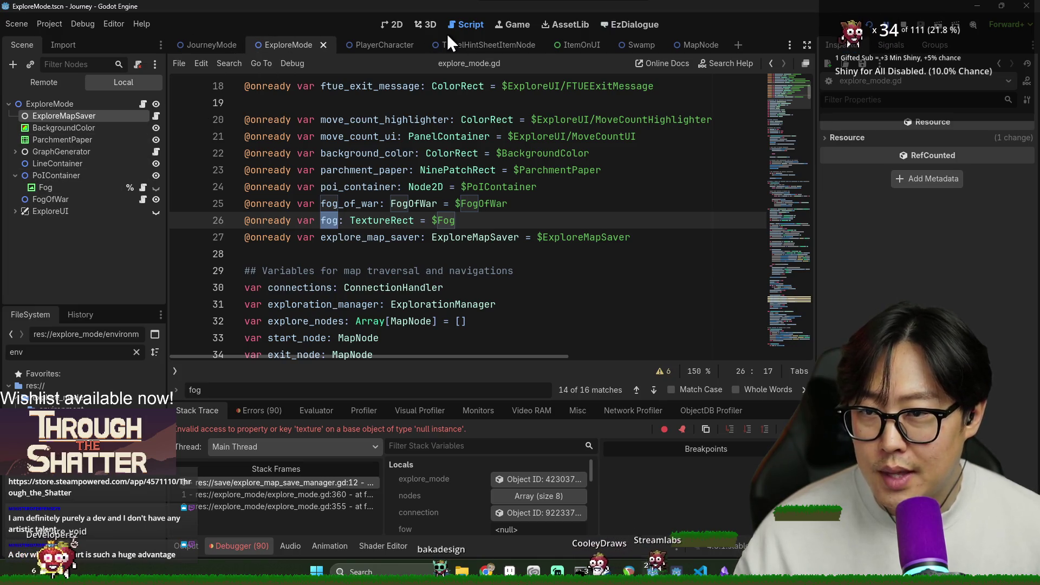
pyautogui.keyDown('ctrl'); pyautogui.click(417, 204); pyautogui.keyUp('ctrl')
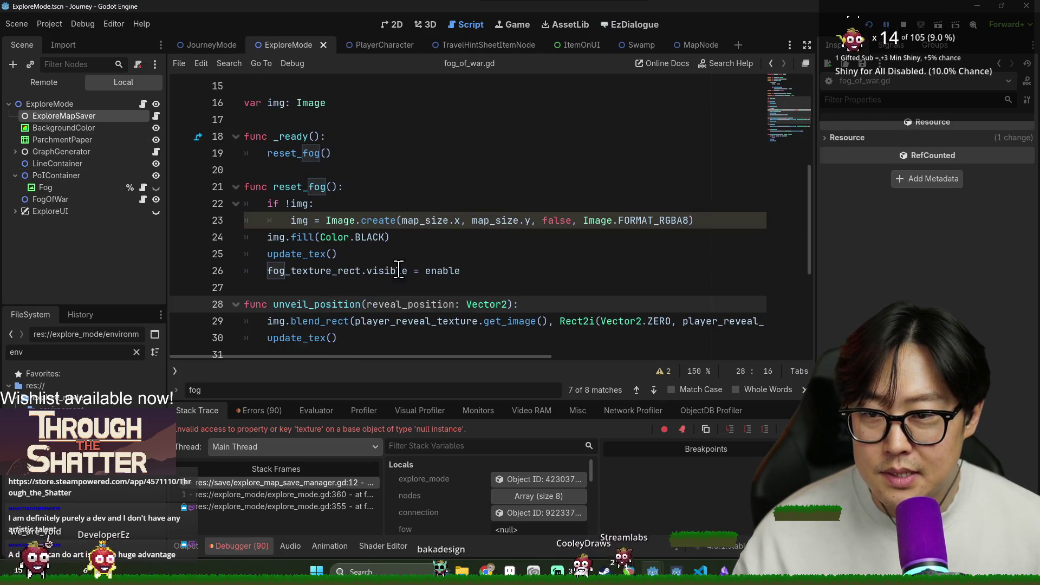
pyautogui.scroll(5, 398, 269)
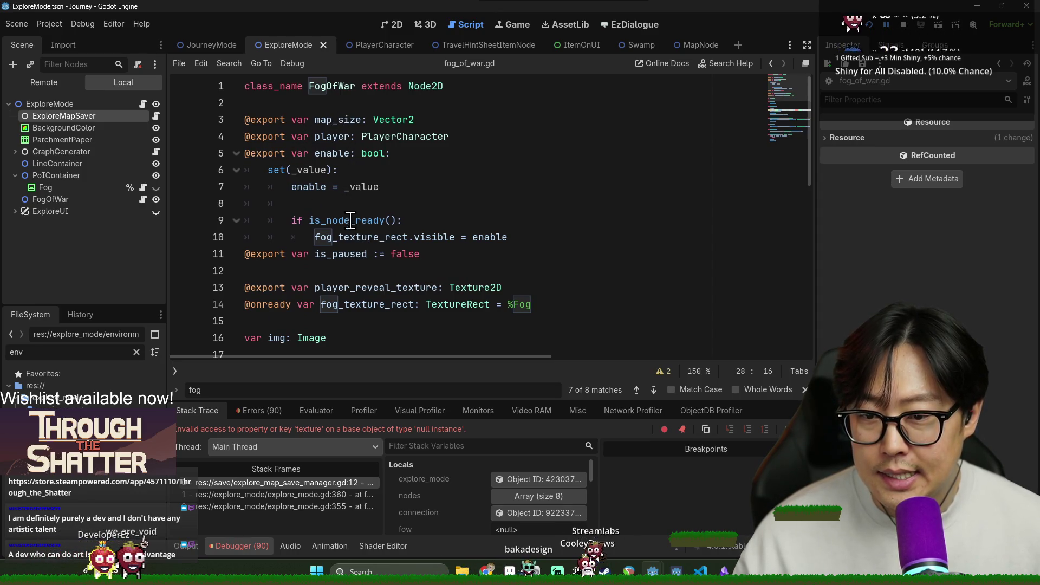
# Inspect fog_texture_rect and its %Fog node path, return to explore_mode.gd, and stop the game.
pyautogui.doubleClick(367, 237)
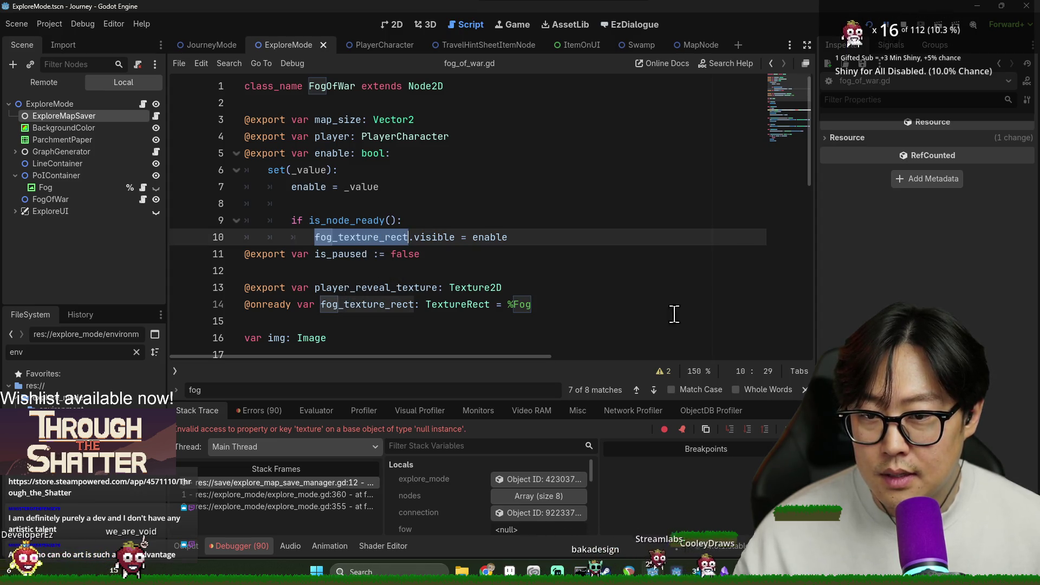
pyautogui.doubleClick(371, 298)
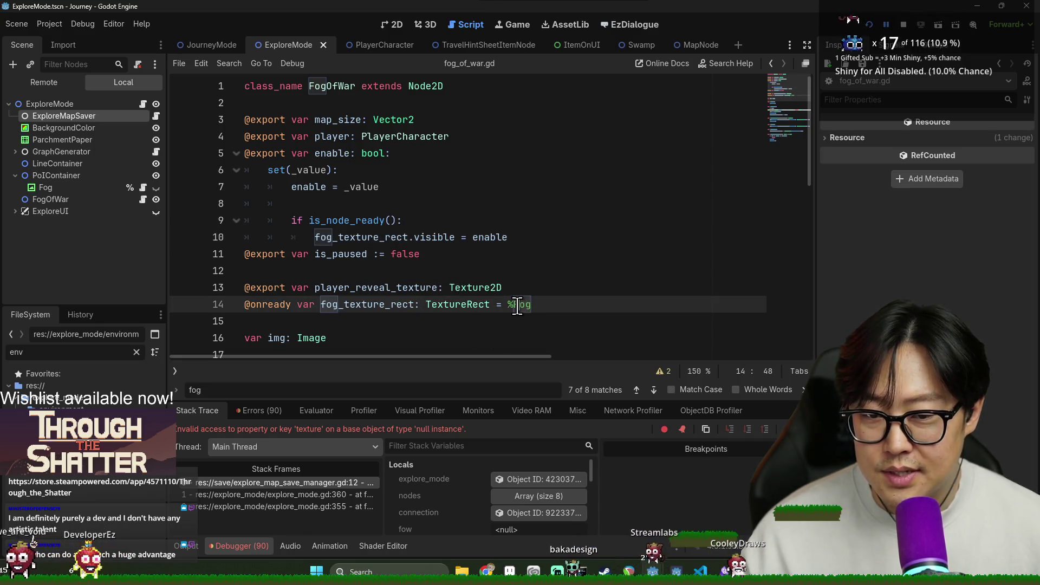
pyautogui.moveTo(509, 304); pyautogui.dragTo(539, 313)
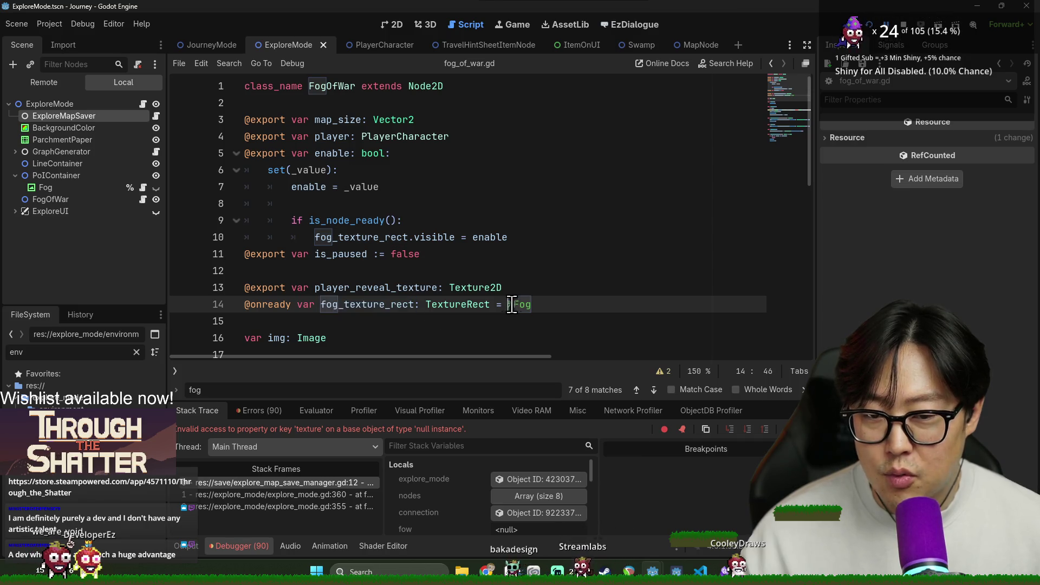
pyautogui.click(143, 105)
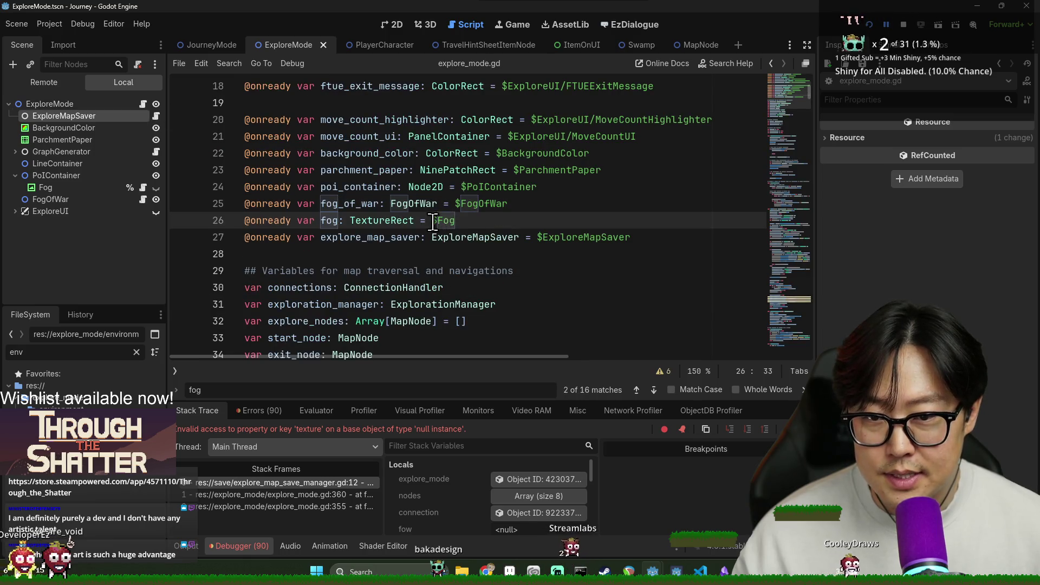
pyautogui.click(903, 25)
# Run the Journey game in debug, start a New Game, maximize its window, and enter Search.
pyautogui.click(869, 24)
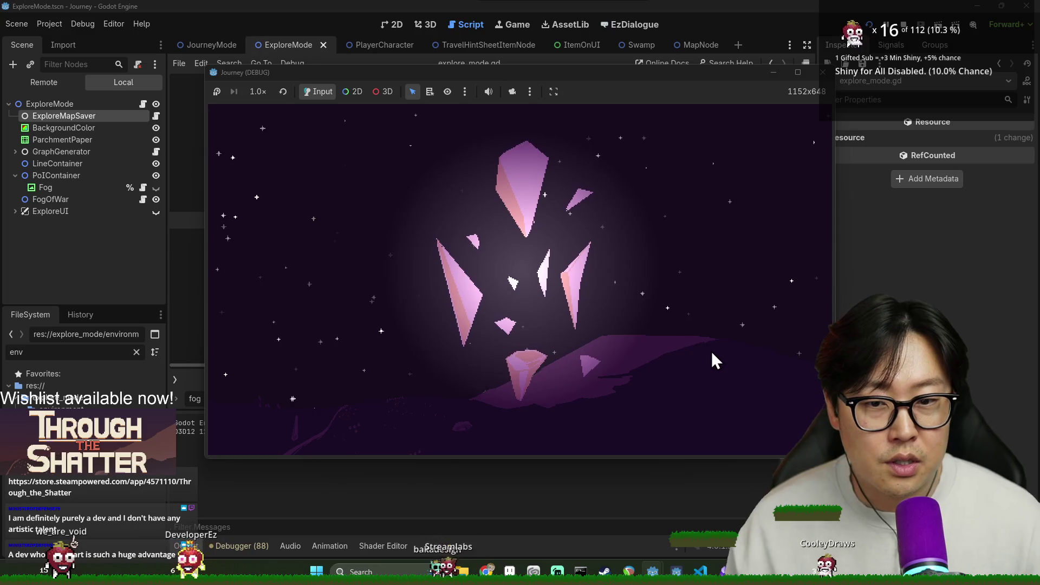
pyautogui.click(392, 282)
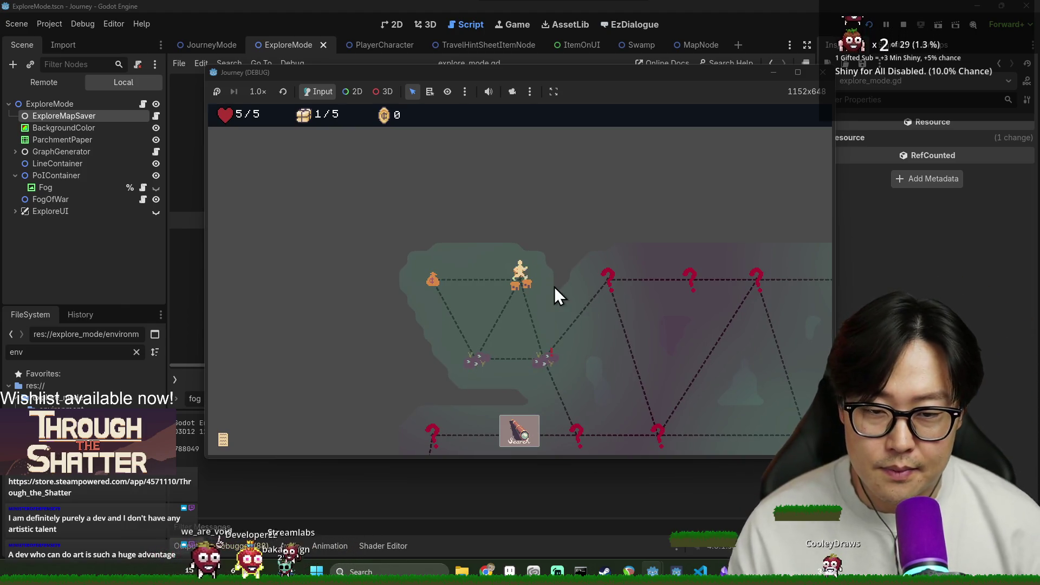
pyautogui.doubleClick(657, 77)
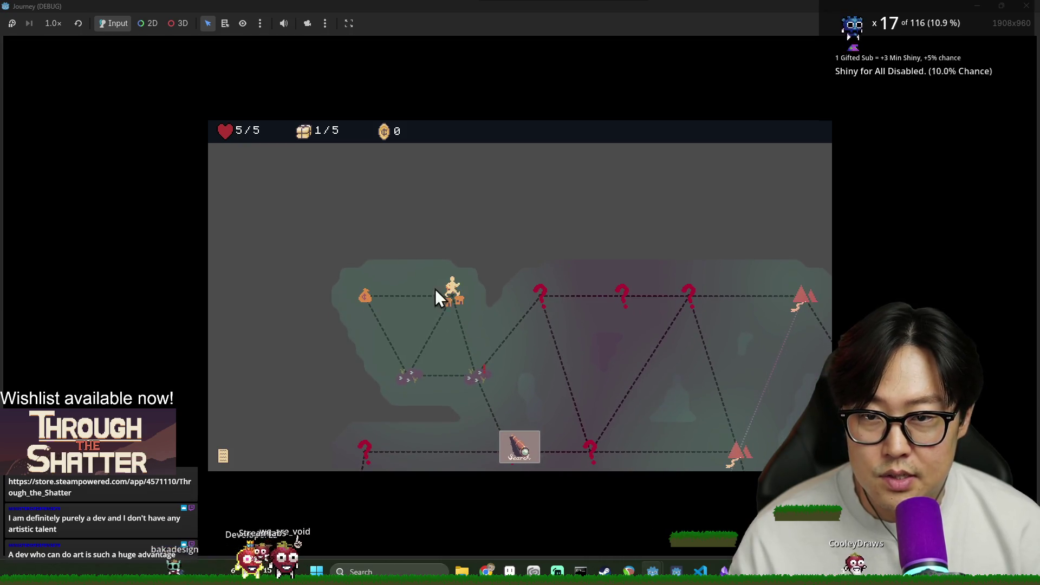
pyautogui.click(522, 447)
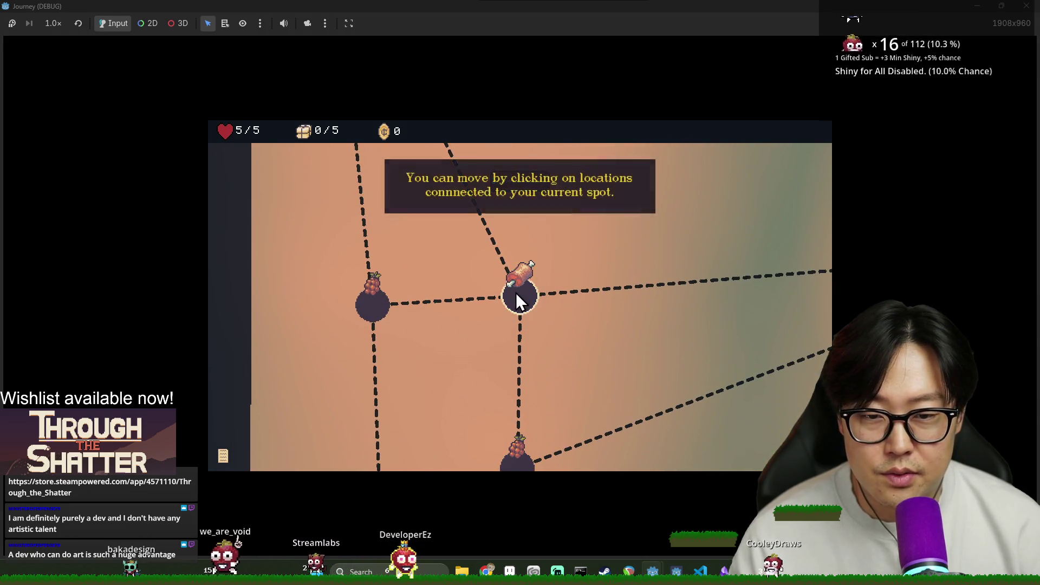
# Move the character to the left and bottom-left nodes, dismissing the movement, provision and exit hints.
pyautogui.click(517, 294)
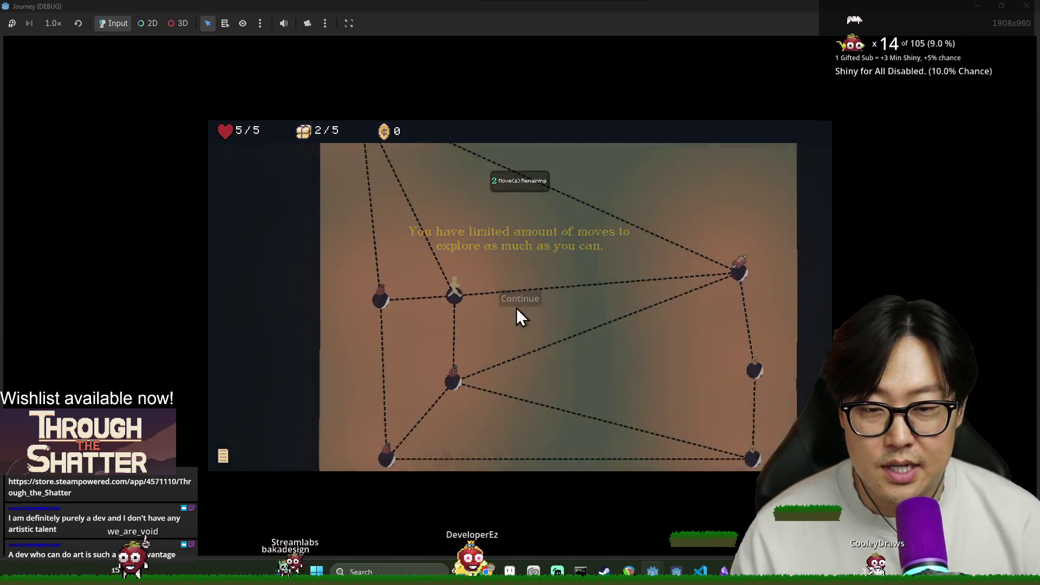
pyautogui.click(518, 301)
pyautogui.click(382, 306)
pyautogui.click(389, 457)
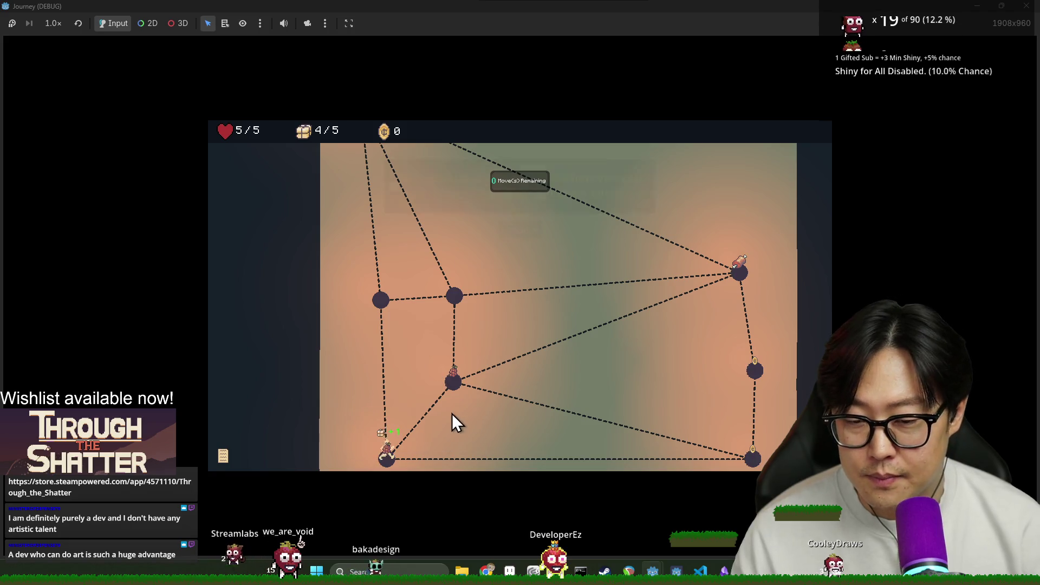
pyautogui.click(519, 229)
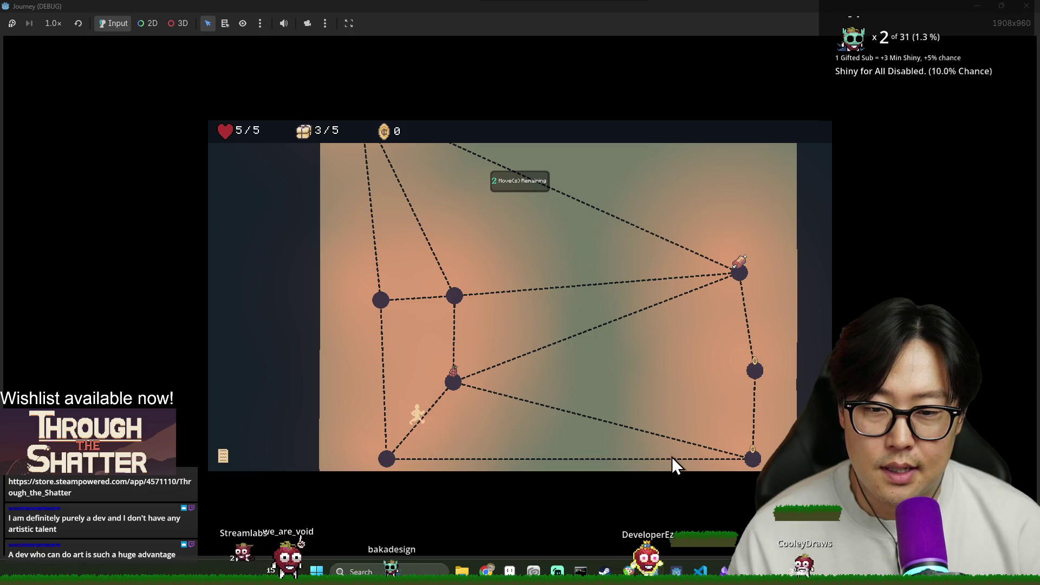
pyautogui.scroll(3, 511, 418)
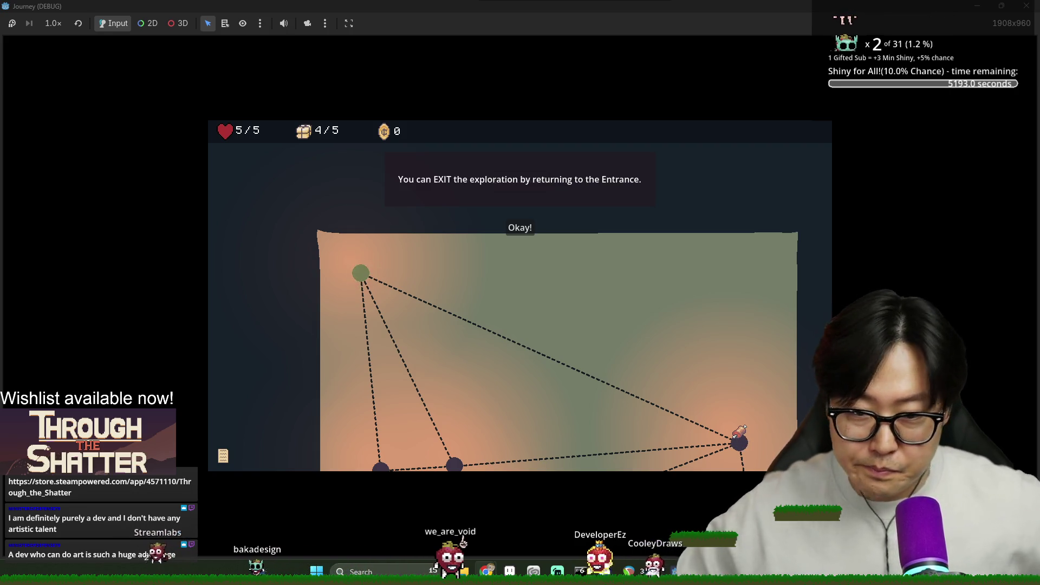
pyautogui.click(521, 228)
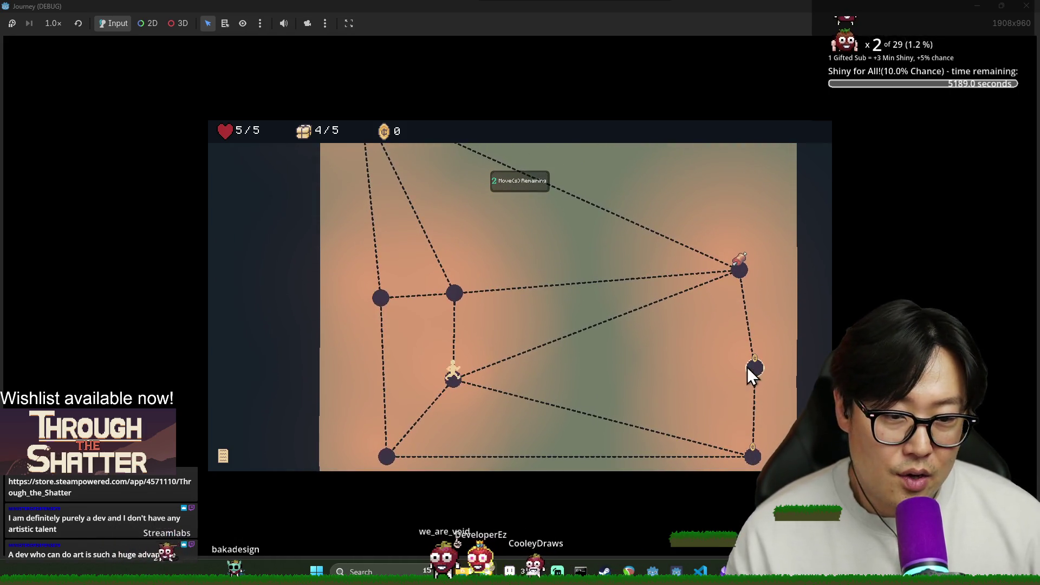
# Walk on through the bottom-right and upper nodes until the error halts, then switch to the Steam page.
pyautogui.click(753, 454)
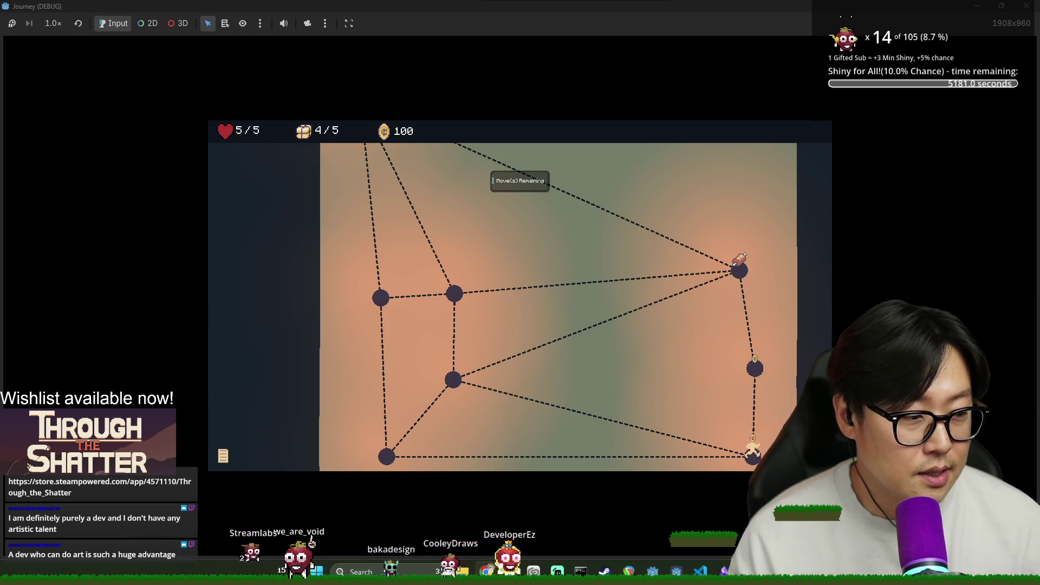
pyautogui.click(759, 376)
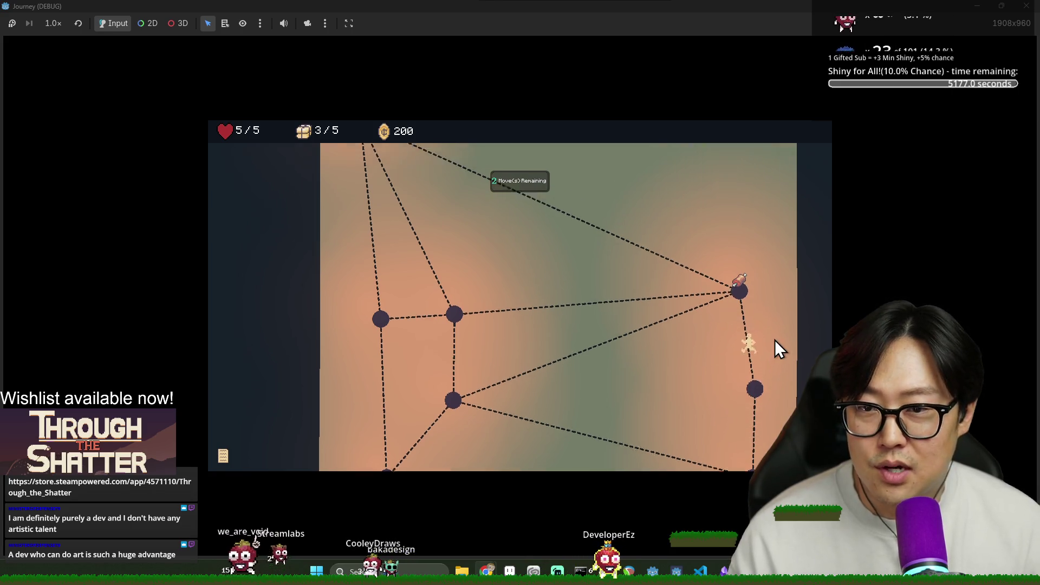
pyautogui.click(363, 192)
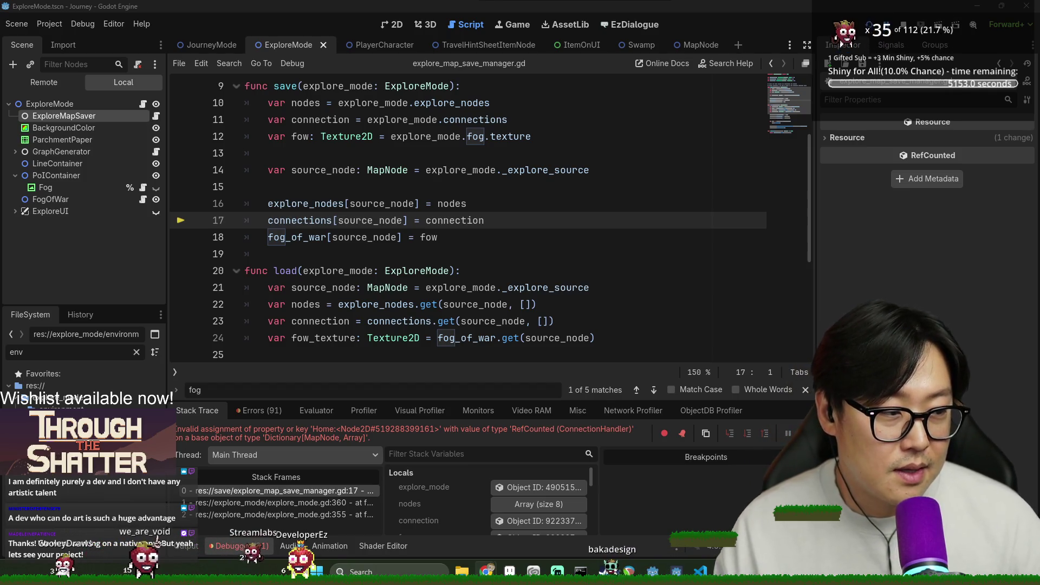
pyautogui.hotkey('alt', 'Tab')
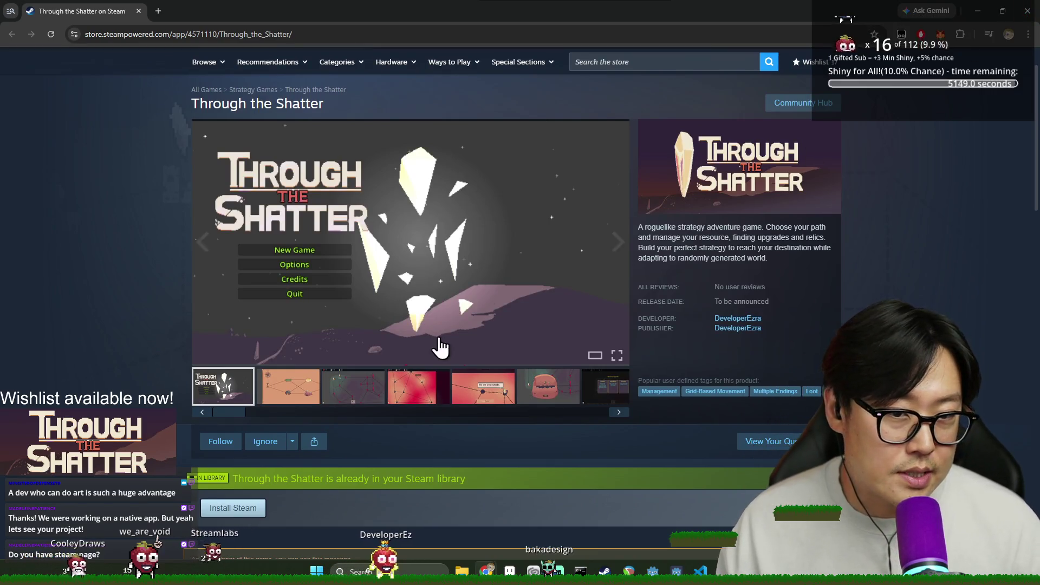
# Bring the Through the Shatter Steam store page back up and maximize it.
pyautogui.hotkey('alt', 'Tab')
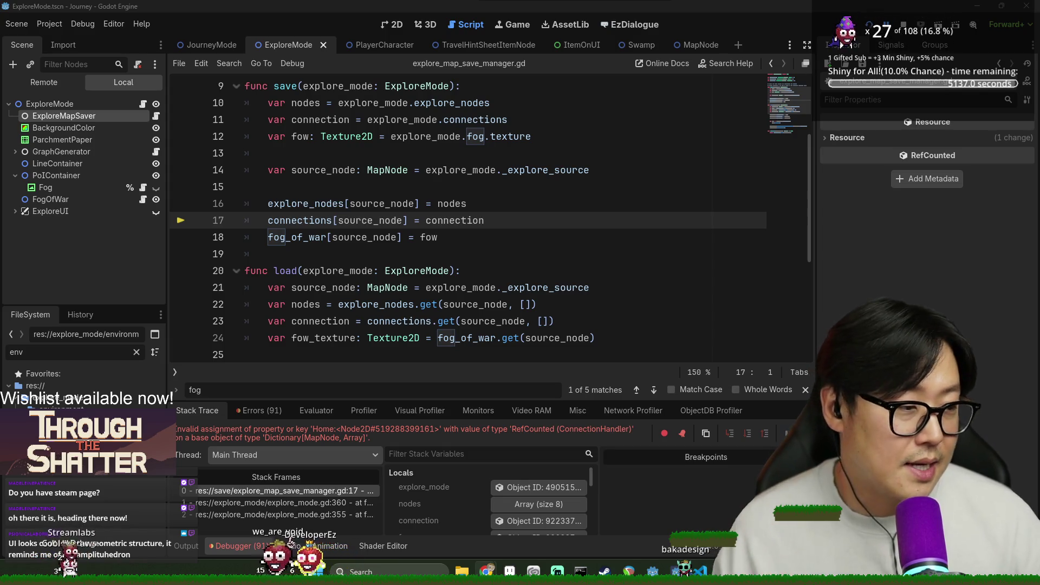
pyautogui.hotkey('alt', 'Tab')
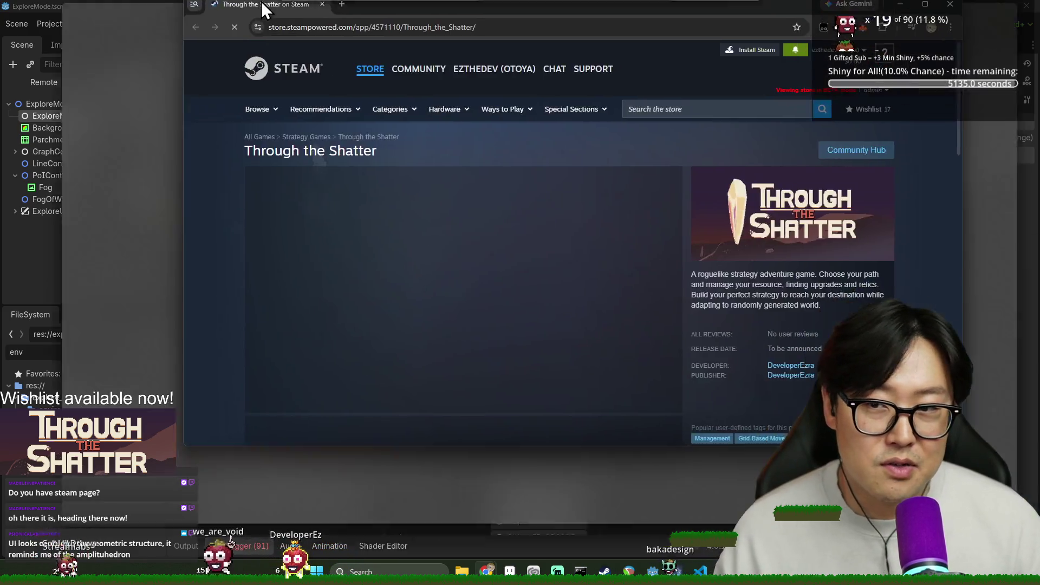
pyautogui.doubleClick(263, 5)
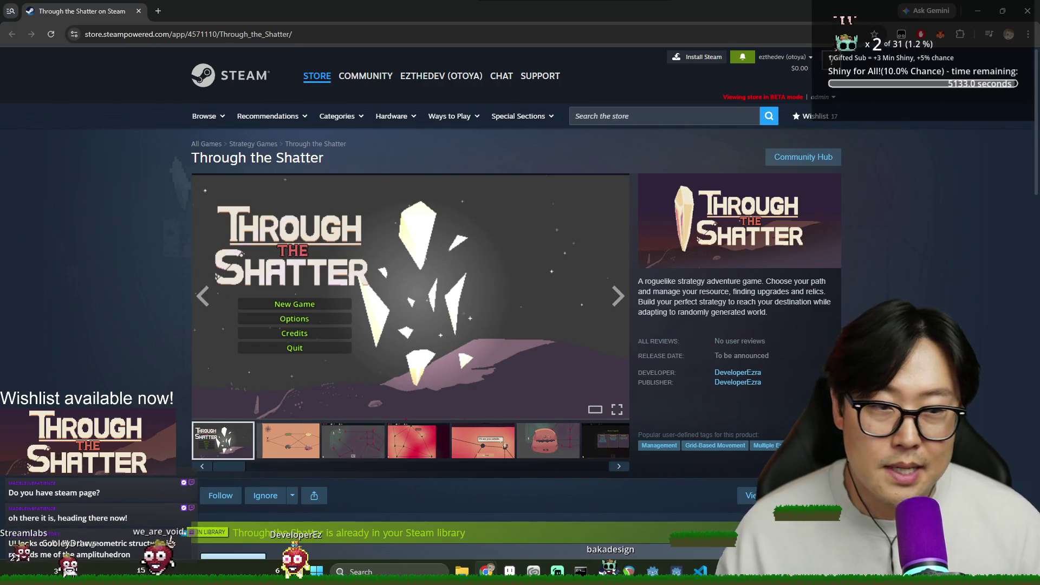
pyautogui.scroll(-4, 605, 337)
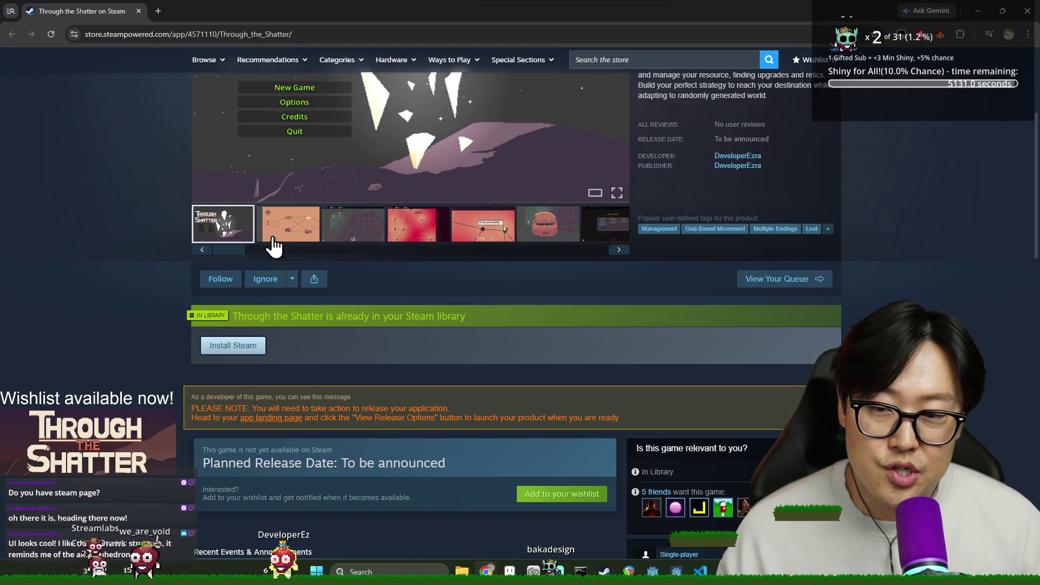
# View the orange, dark node-map, red, 'I'll see you outside', shop and pink screenshots, then close the browser.
pyautogui.click(270, 238)
pyautogui.scroll(4, 642, 386)
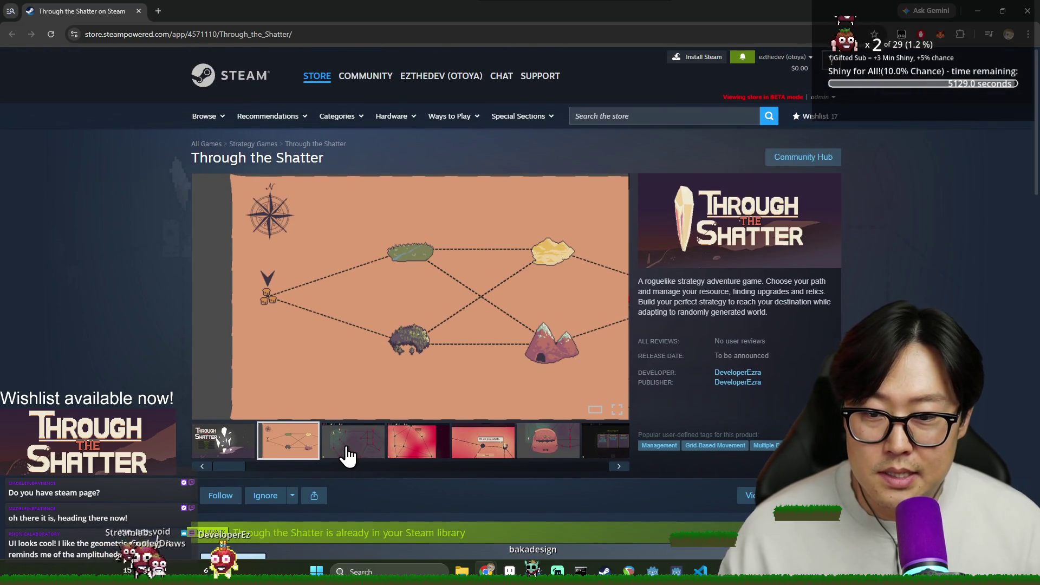
pyautogui.click(351, 447)
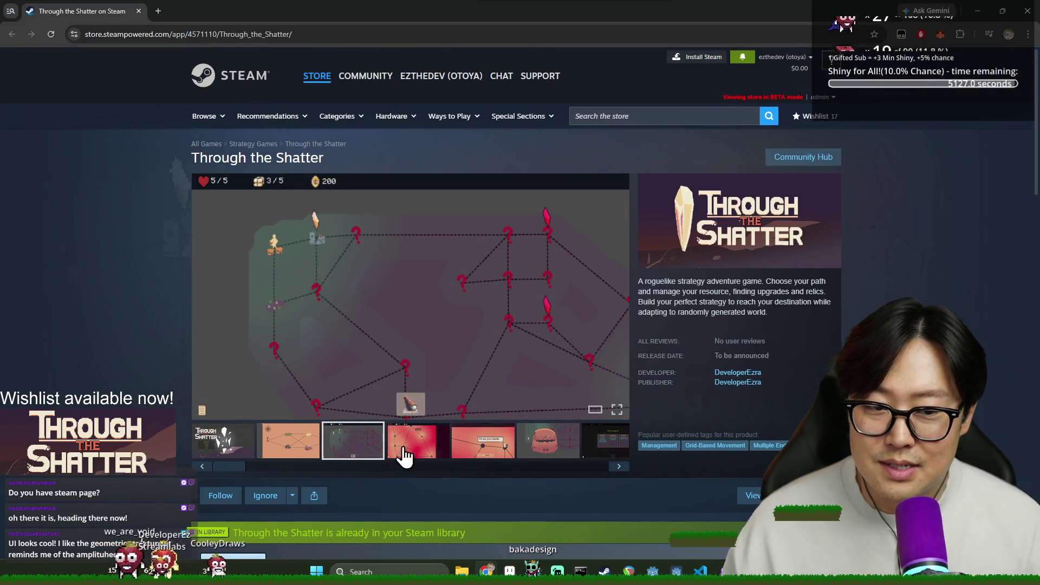
pyautogui.click(301, 457)
pyautogui.click(352, 455)
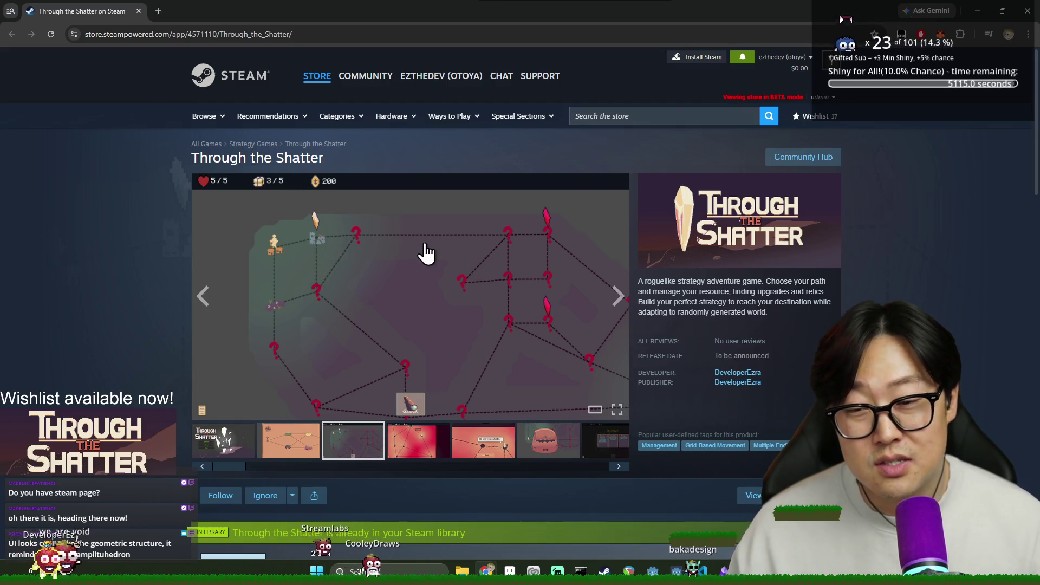
pyautogui.click(428, 463)
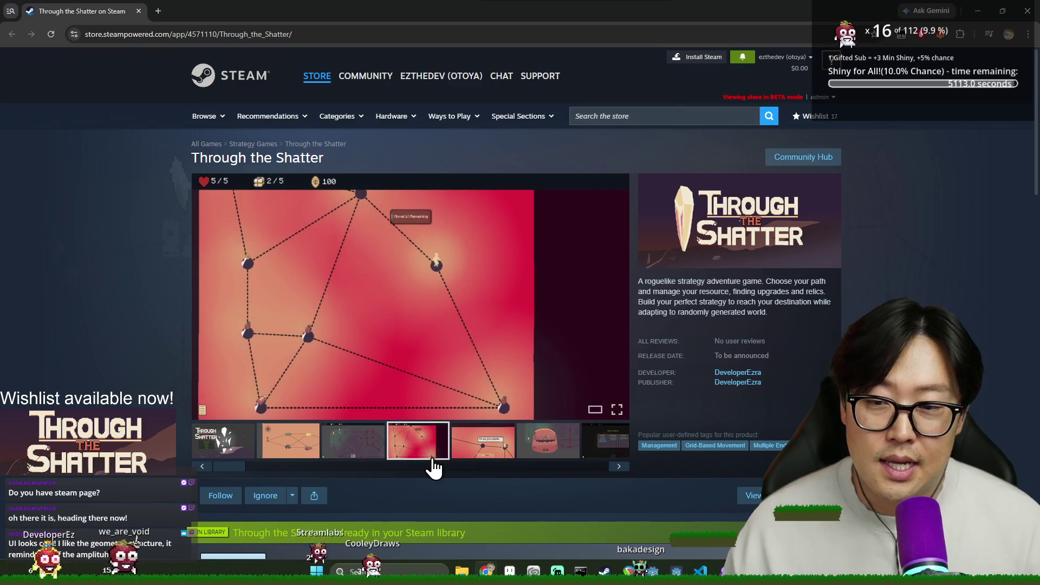
pyautogui.click(493, 457)
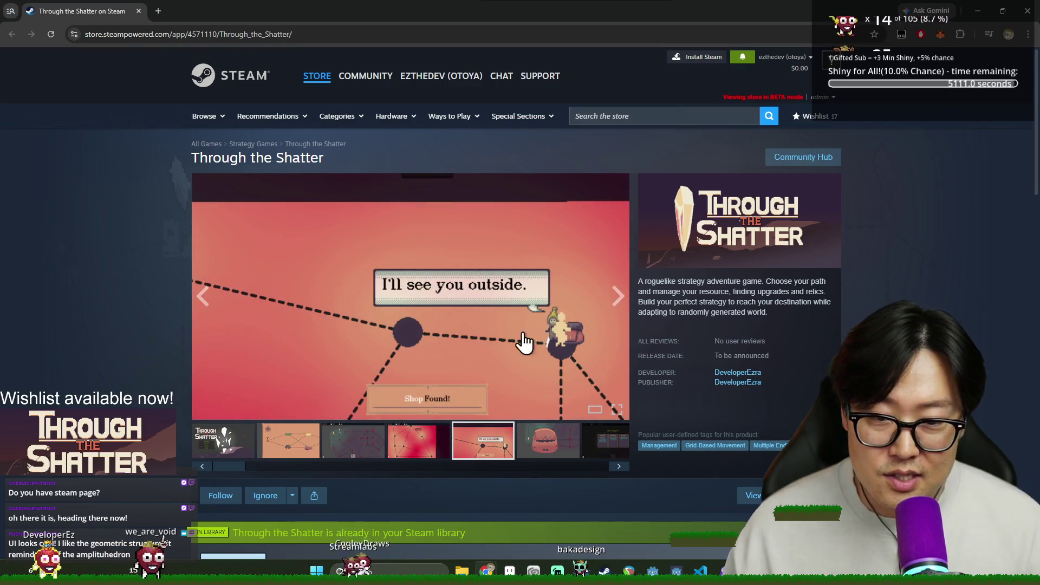
pyautogui.click(541, 449)
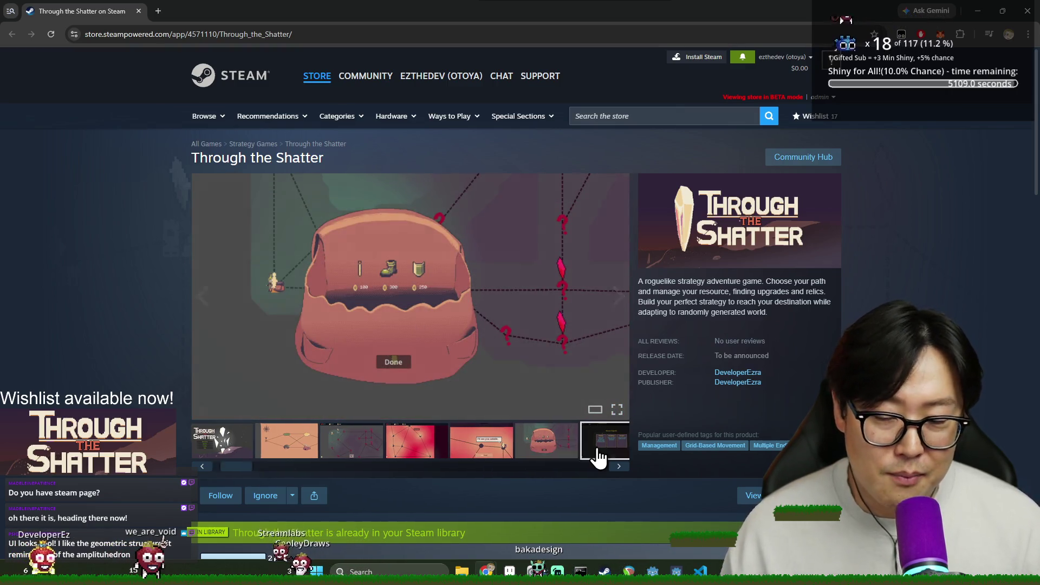
pyautogui.click(600, 454)
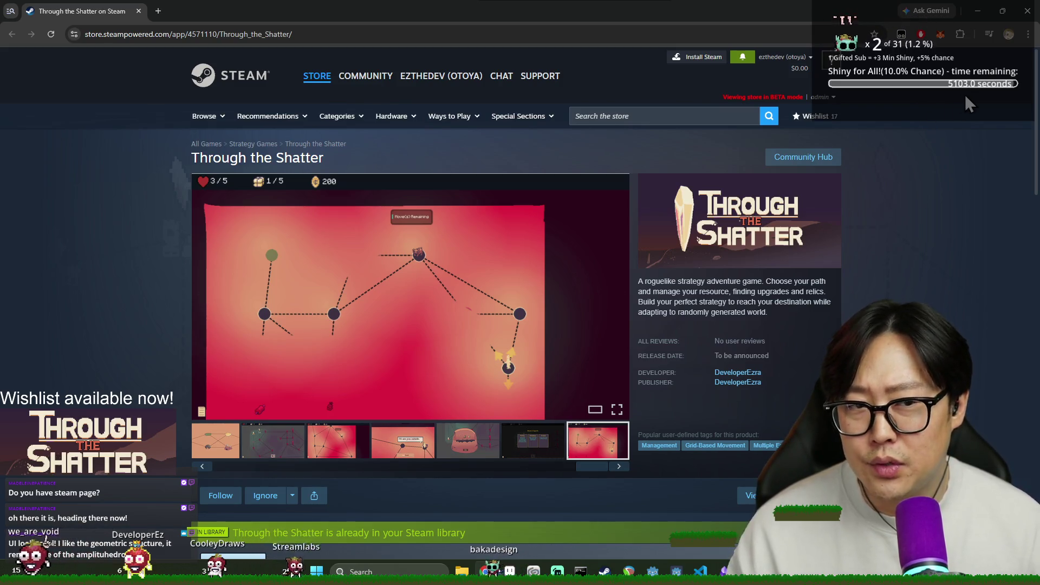
pyautogui.click(1027, 12)
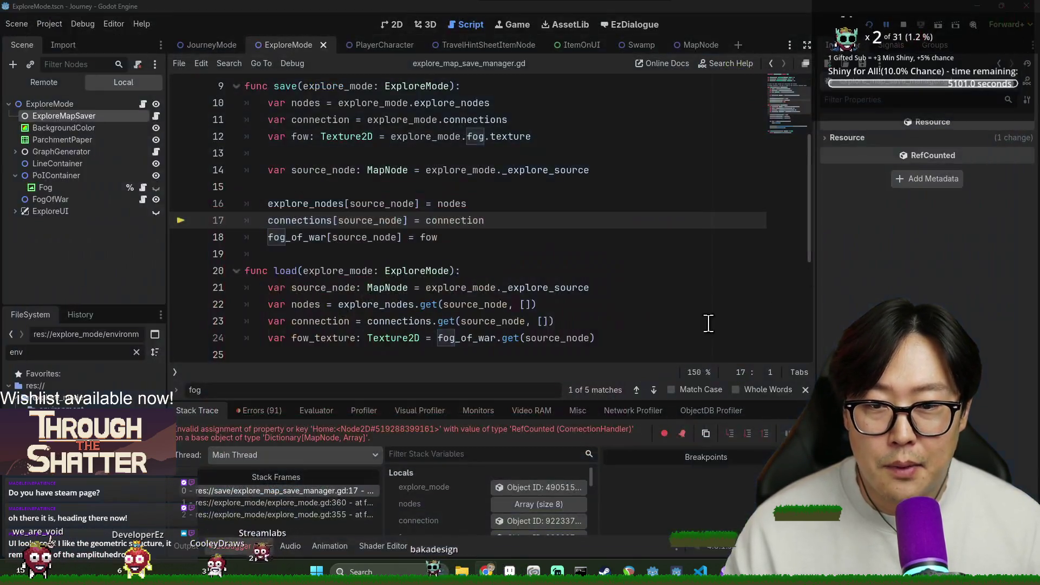
# Read the explore_mode value in the paused debugger, then switch to Aseprite.
pyautogui.moveTo(475, 295)
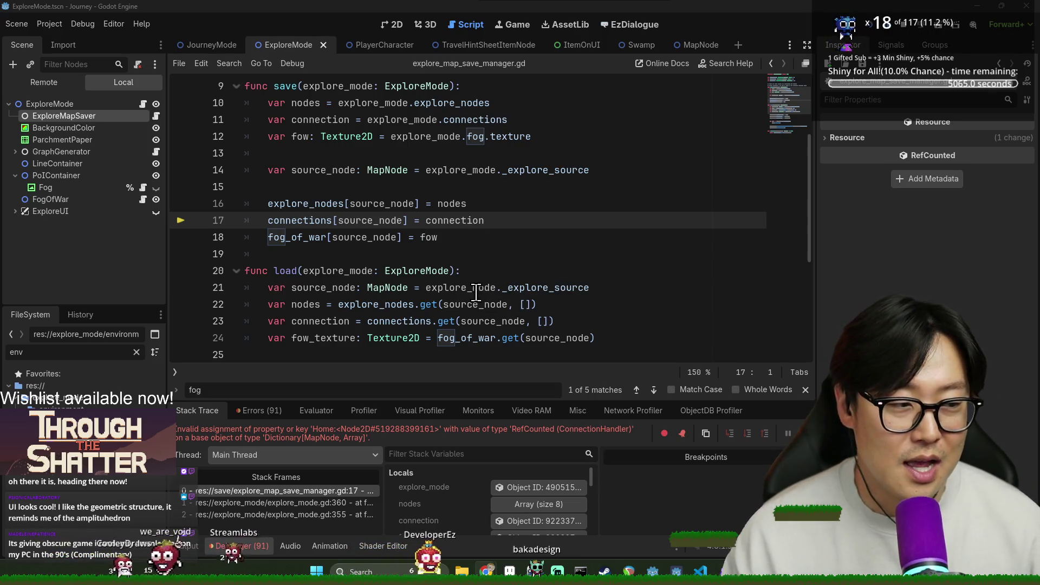
pyautogui.click(510, 571)
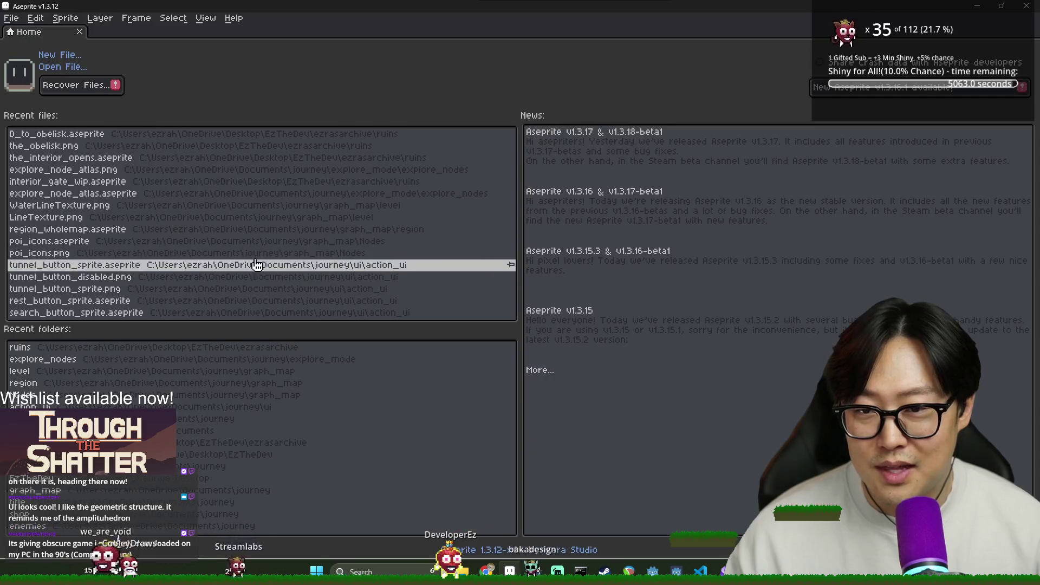
# Open D_to_obelisk, the_obelisk.png and interior_gate_wip from the Recent files list.
pyautogui.click(137, 140)
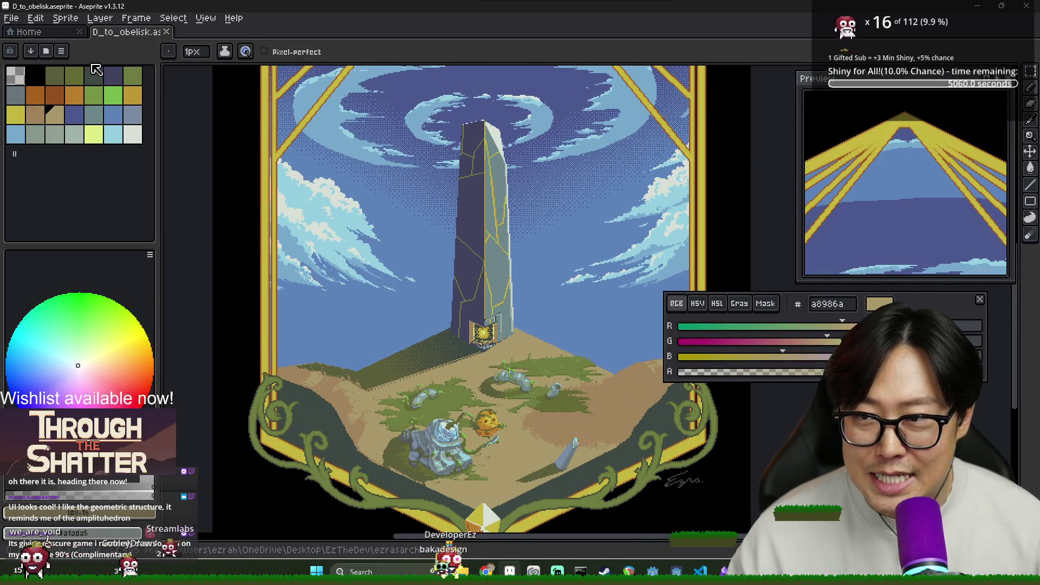
pyautogui.click(28, 31)
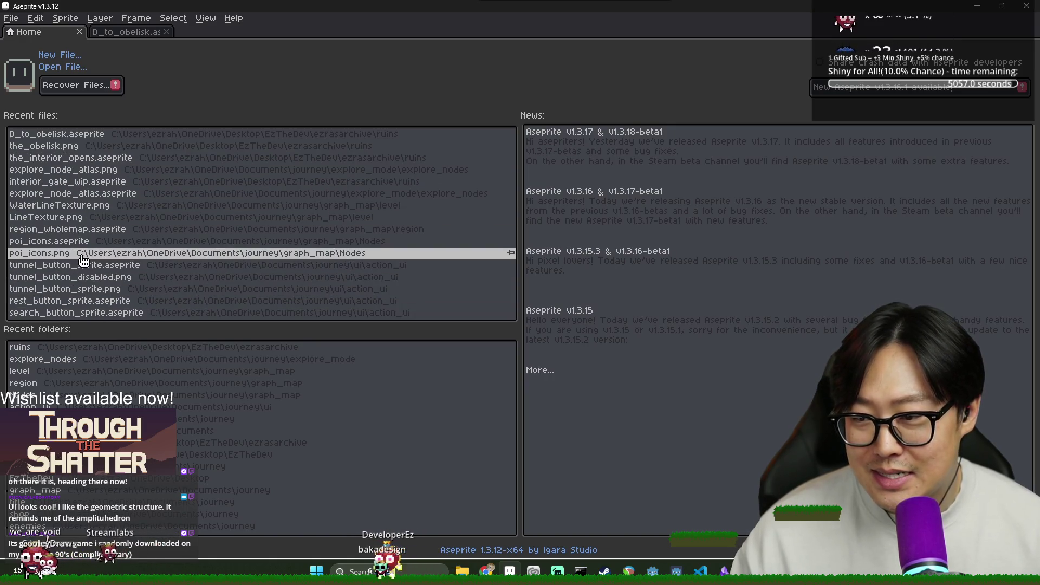
pyautogui.click(84, 146)
pyautogui.scroll(-4, 407, 298)
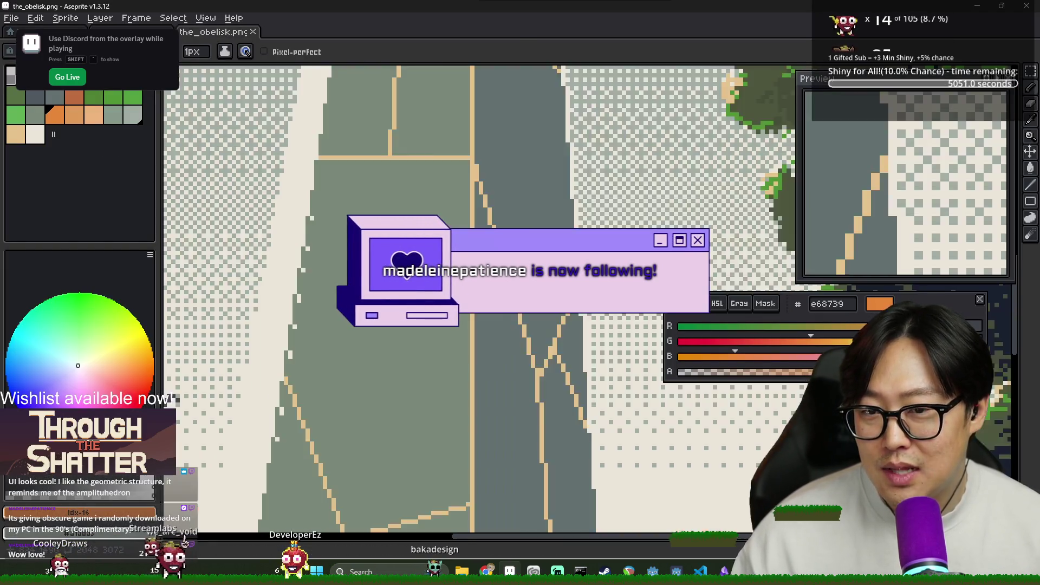
pyautogui.scroll(-2, 482, 328)
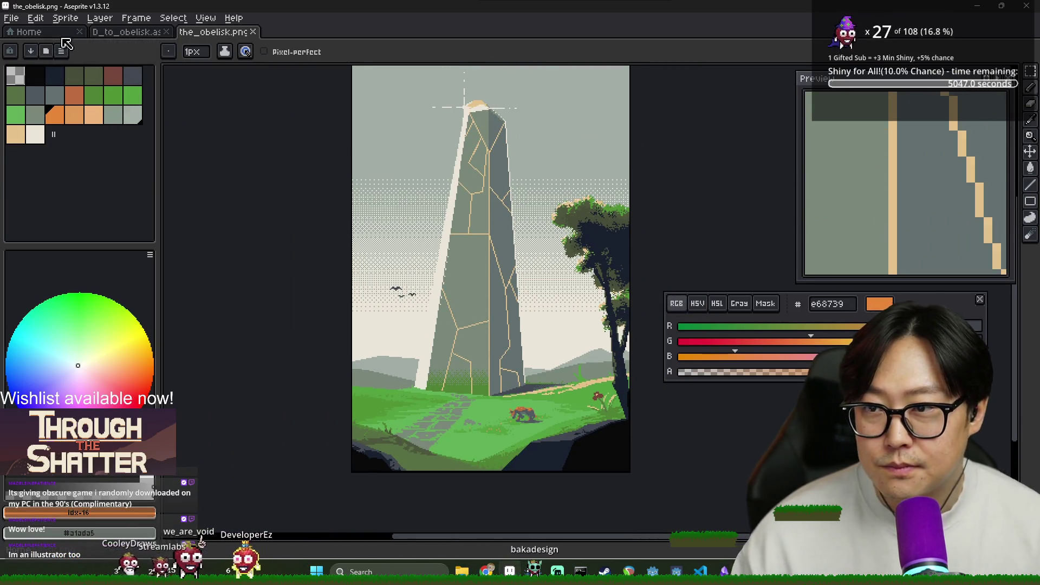
pyautogui.click(49, 33)
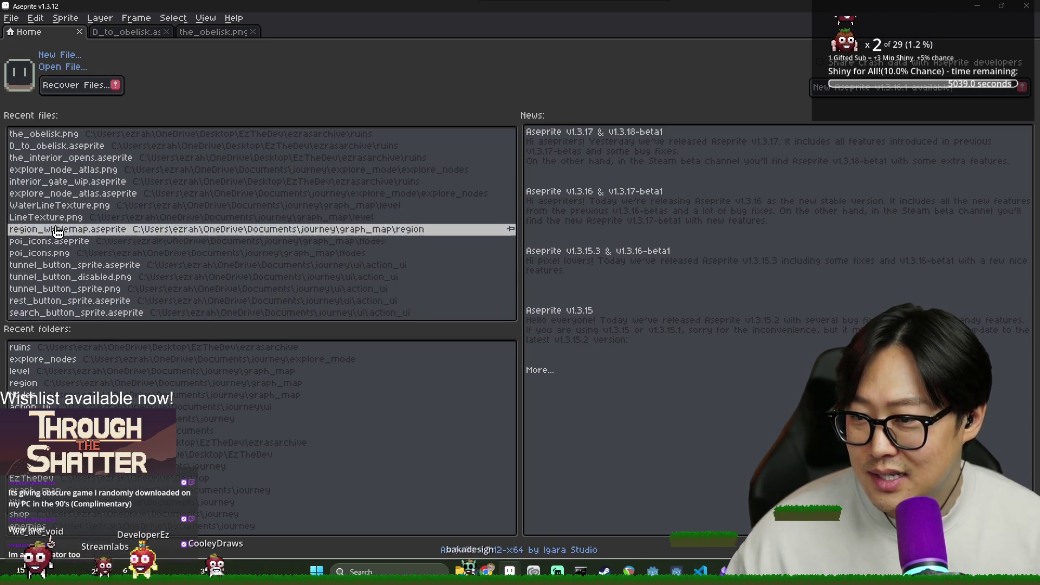
pyautogui.click(85, 185)
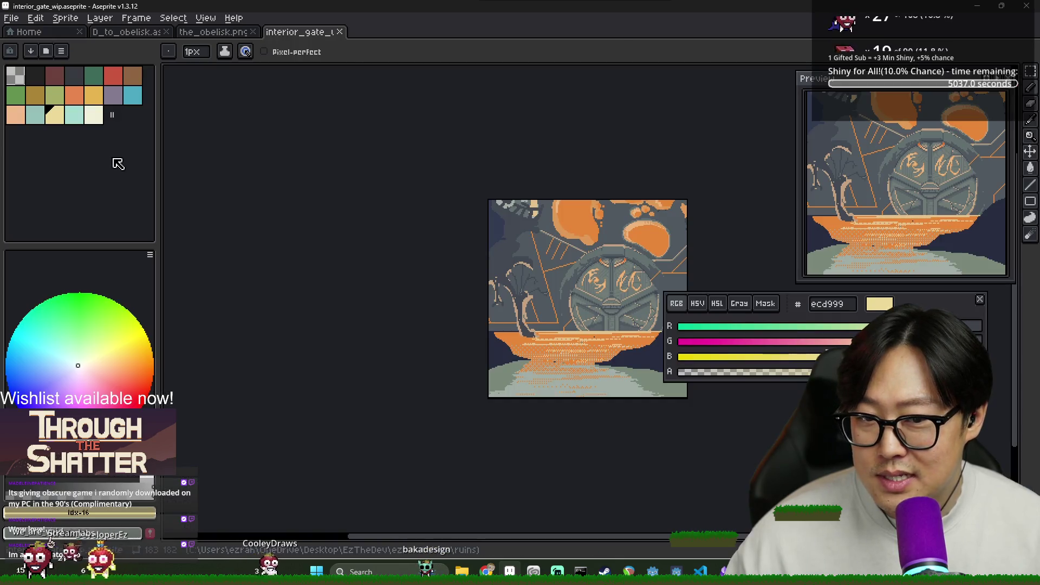
# Switch between the obelisk tabs, close all three files, and return to Godot.
pyautogui.click(211, 35)
pyautogui.click(172, 35)
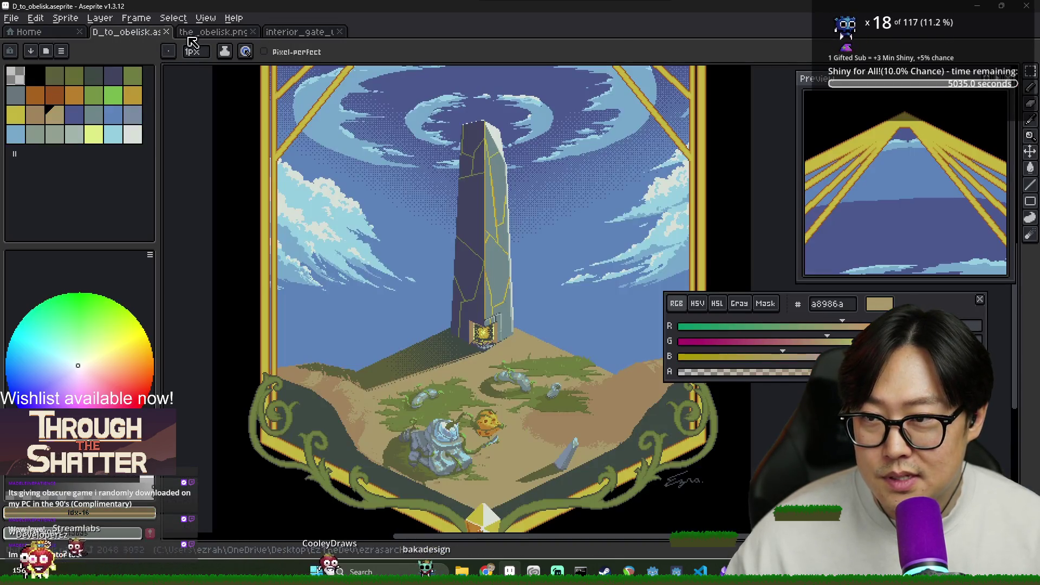
pyautogui.click(168, 33)
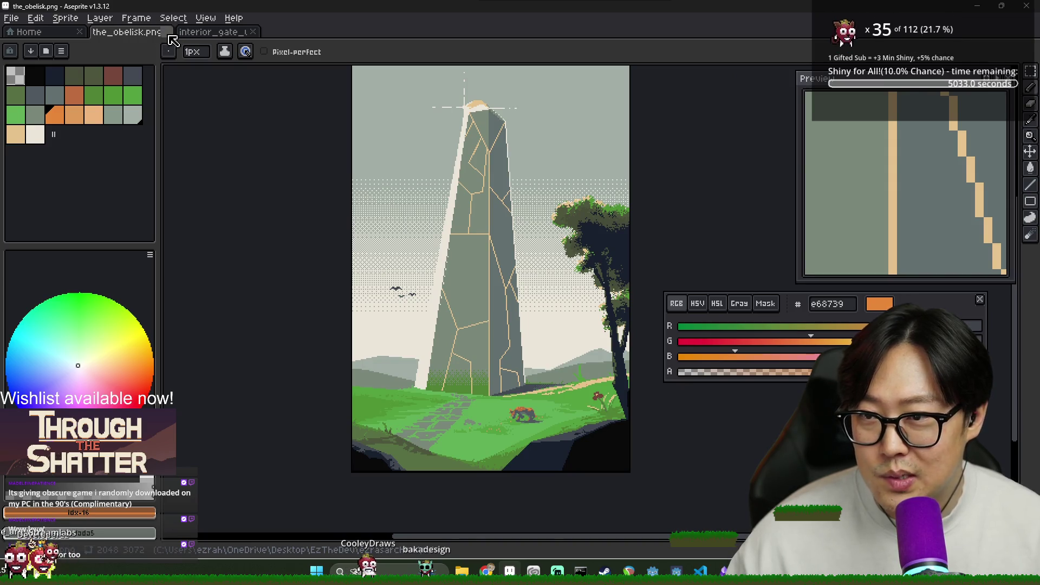
pyautogui.click(168, 34)
pyautogui.click(168, 33)
pyautogui.hotkey('alt', 'Tab')
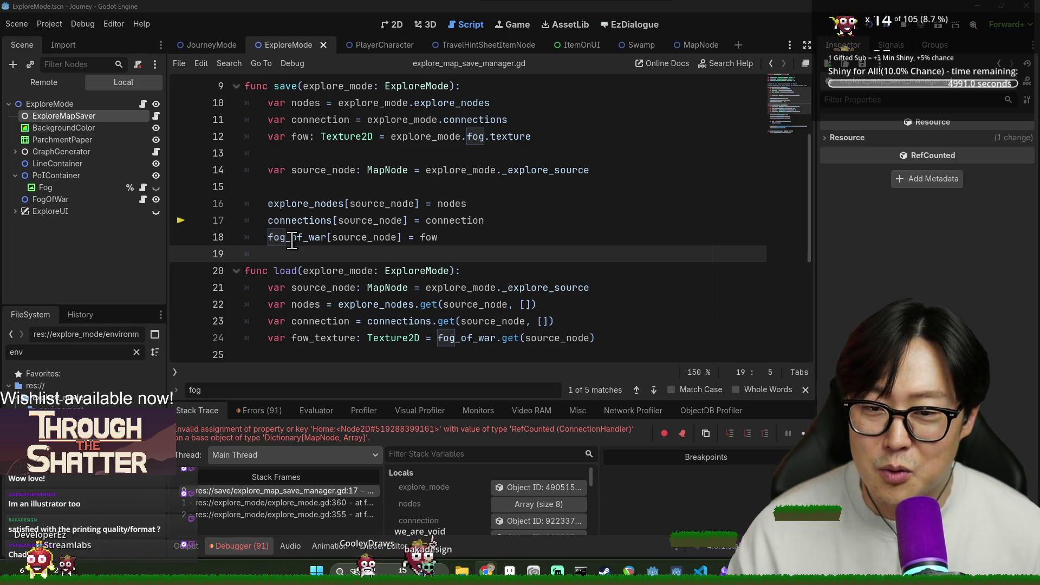
pyautogui.click(805, 390)
pyautogui.click(496, 287)
pyautogui.click(436, 253)
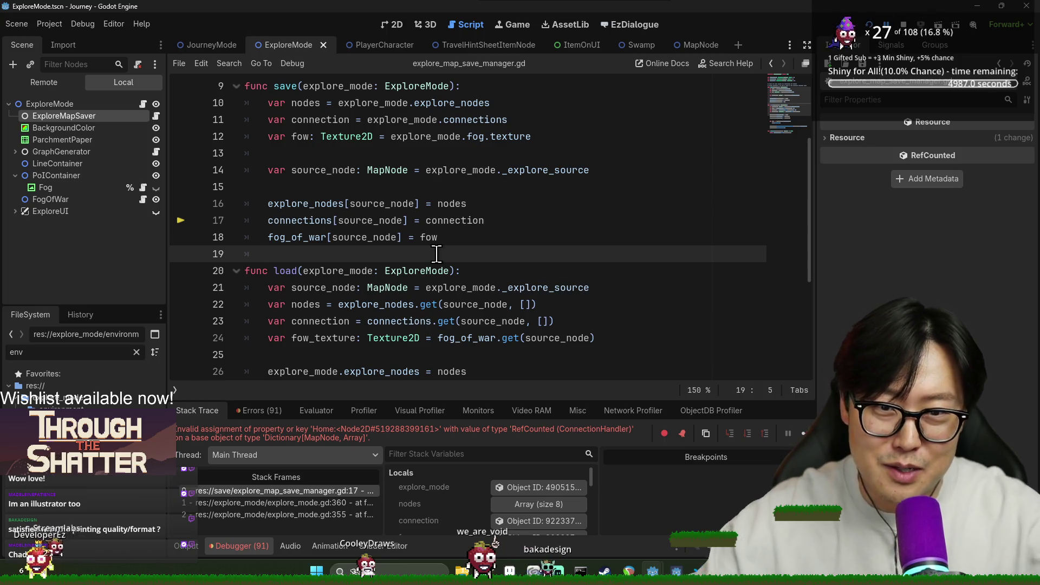
pyautogui.click(371, 221)
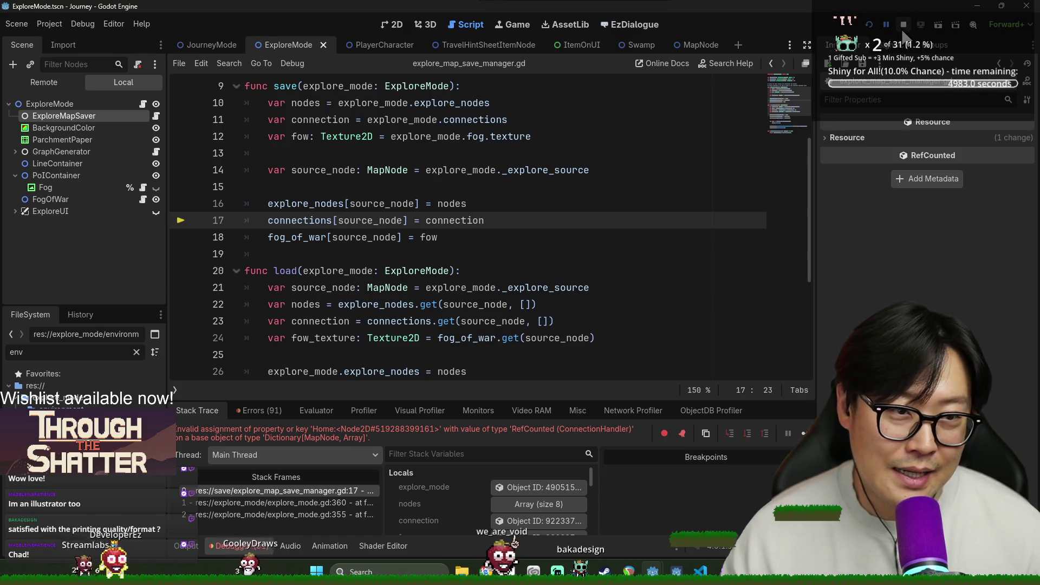
pyautogui.click(302, 238)
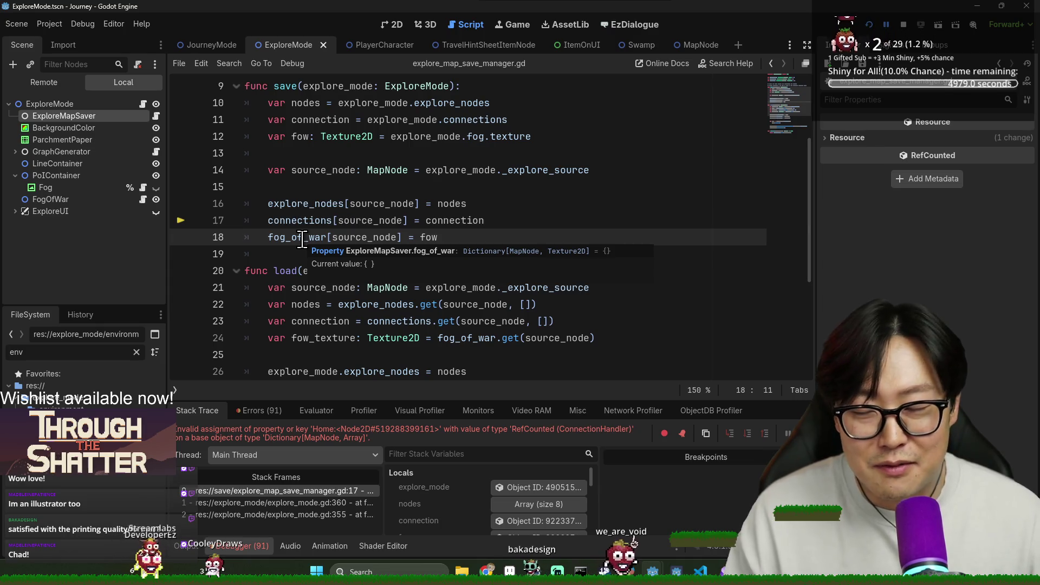
pyautogui.hotkey('ctrl', 's')
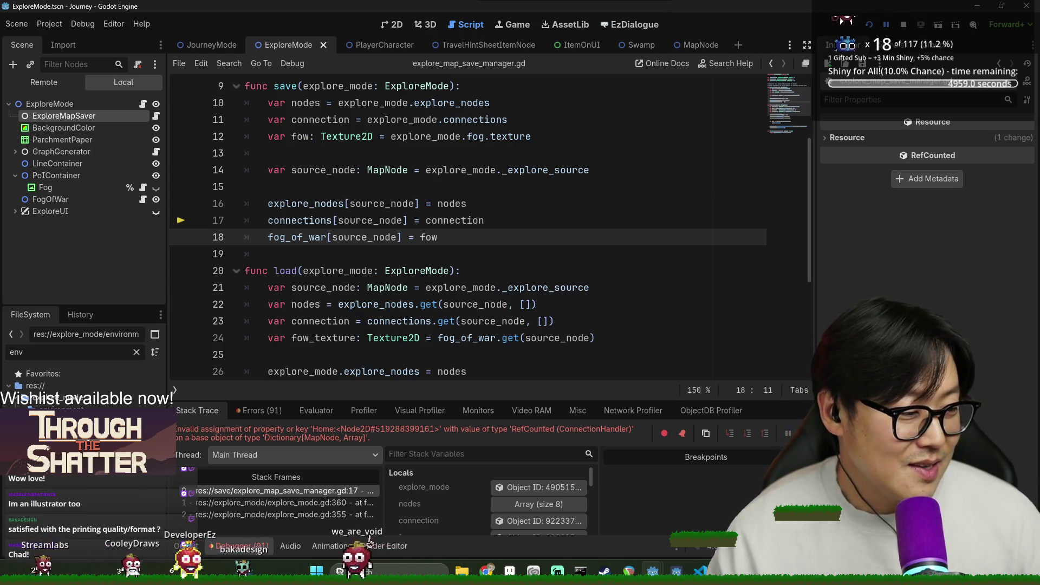
pyautogui.click(611, 271)
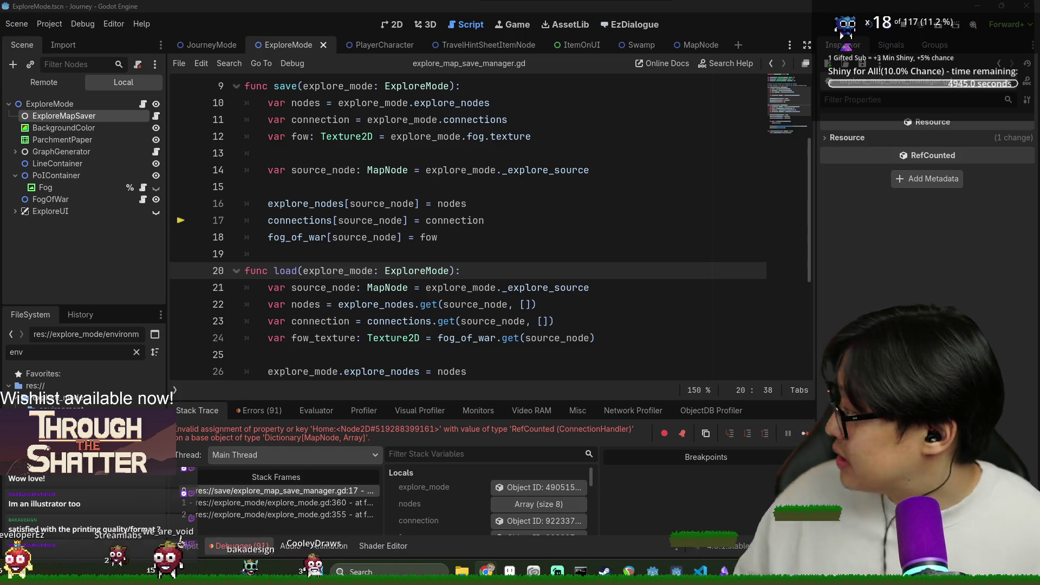
pyautogui.click(454, 291)
pyautogui.hotkey('ctrl', 's')
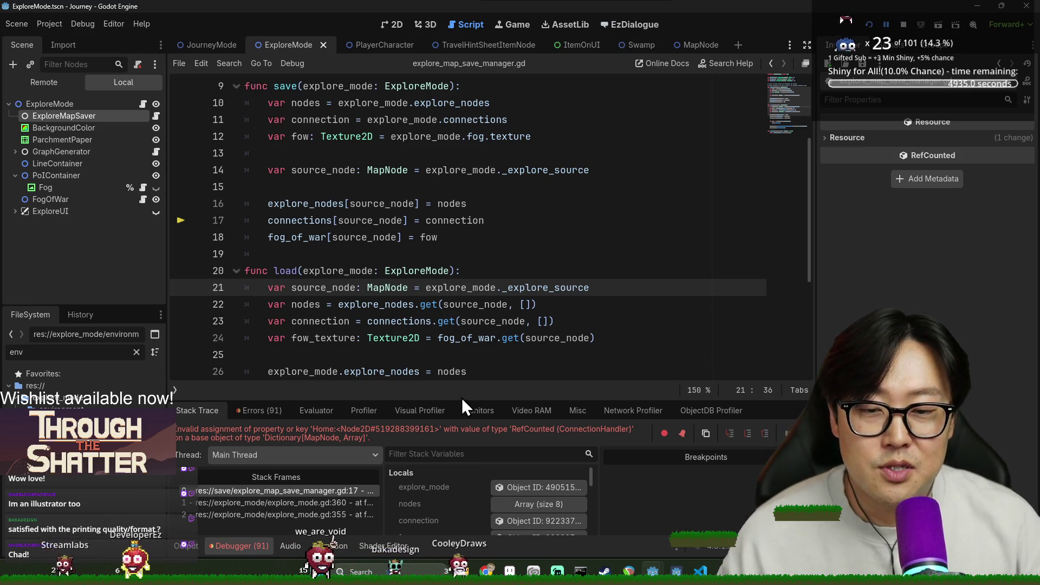
pyautogui.moveTo(420, 363)
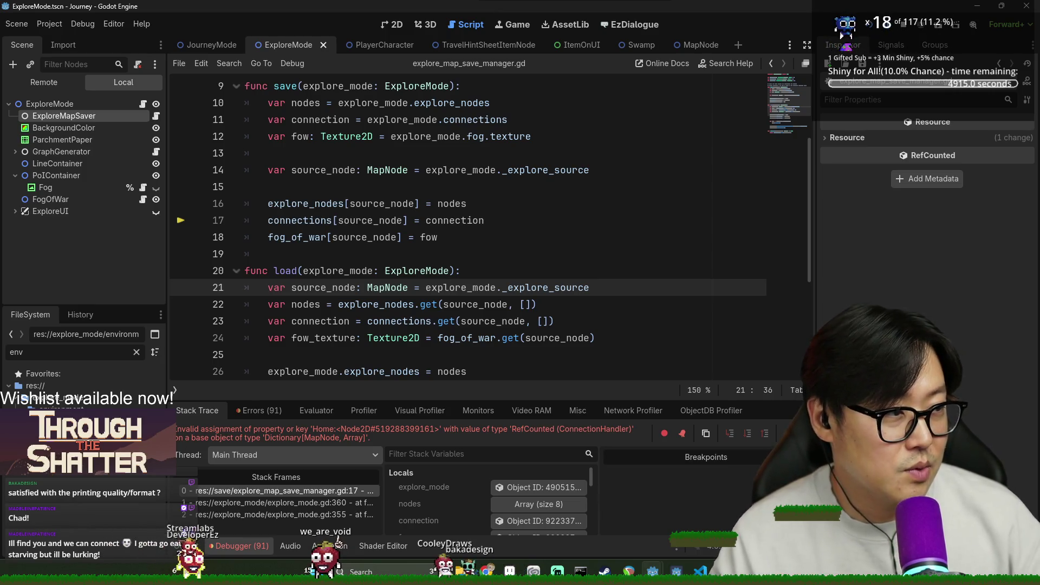
pyautogui.click(349, 252)
# Return to line 17 and inspect the connections value in the explore nodes save.
pyautogui.click(273, 204)
pyautogui.scroll(2, 325, 244)
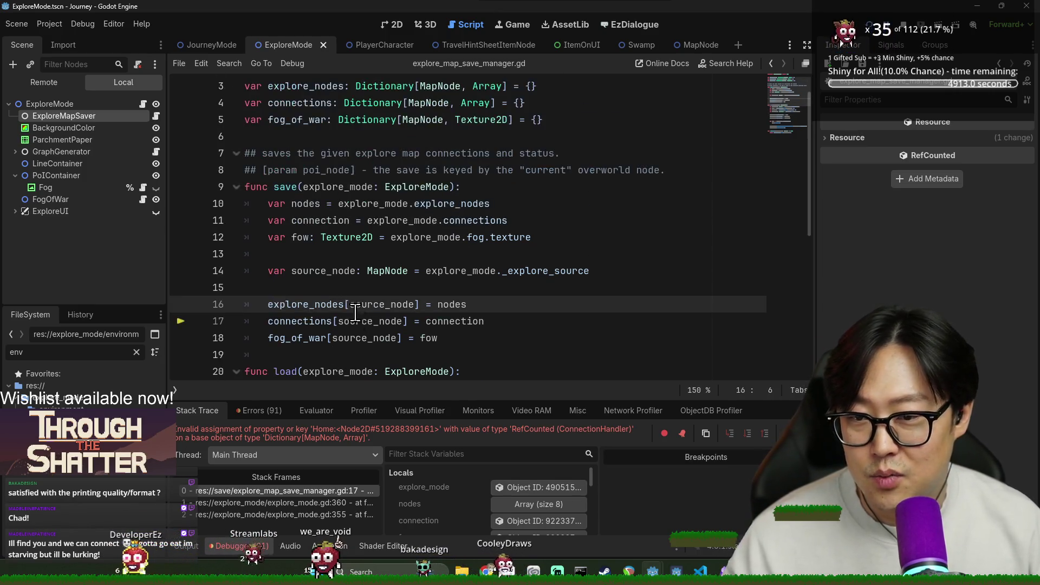
pyautogui.scroll(-2, 325, 244)
pyautogui.doubleClick(293, 220)
pyautogui.scroll(1, 412, 340)
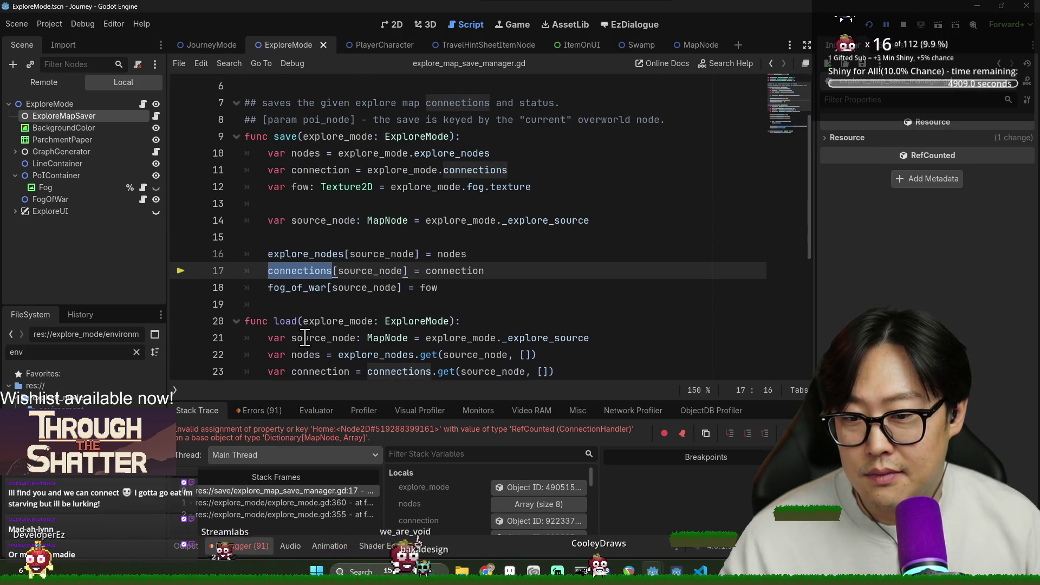
pyautogui.moveTo(475, 273)
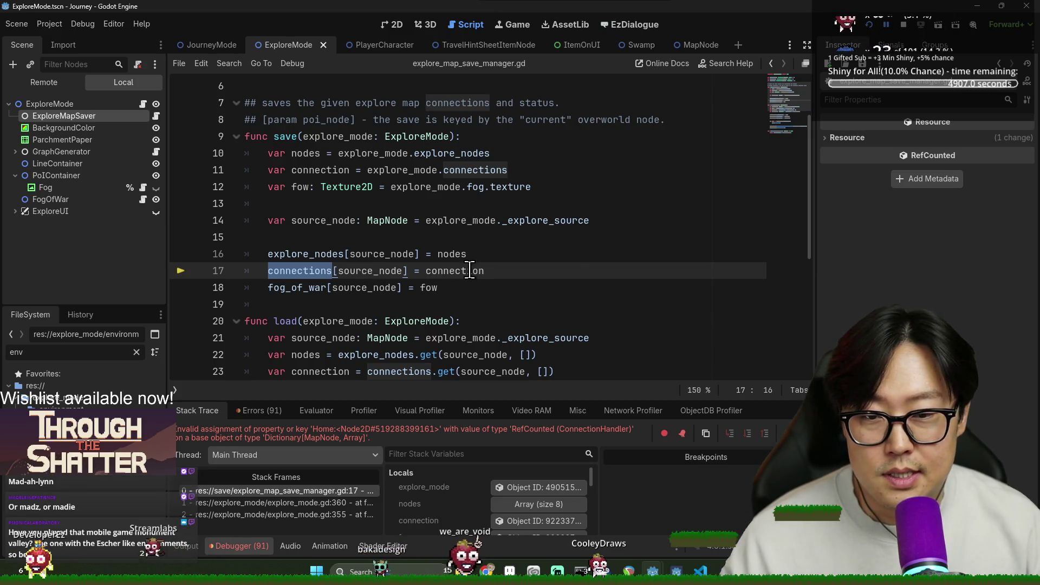
pyautogui.moveTo(358, 269)
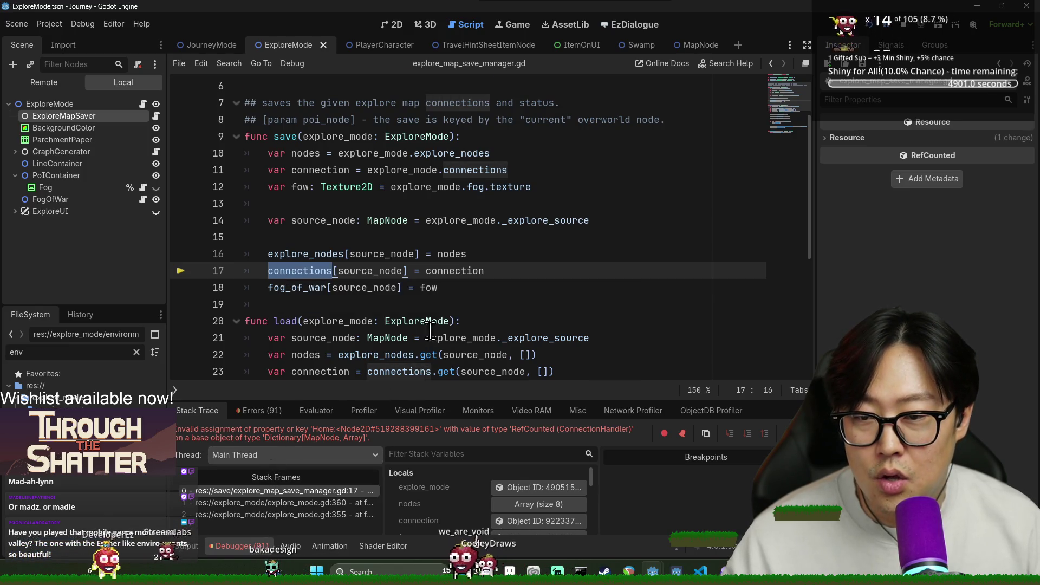
# Change the connections dictionary's value type from Array to ConnectionHandler and save the script.
pyautogui.scroll(2, 419, 373)
pyautogui.doubleClick(475, 136)
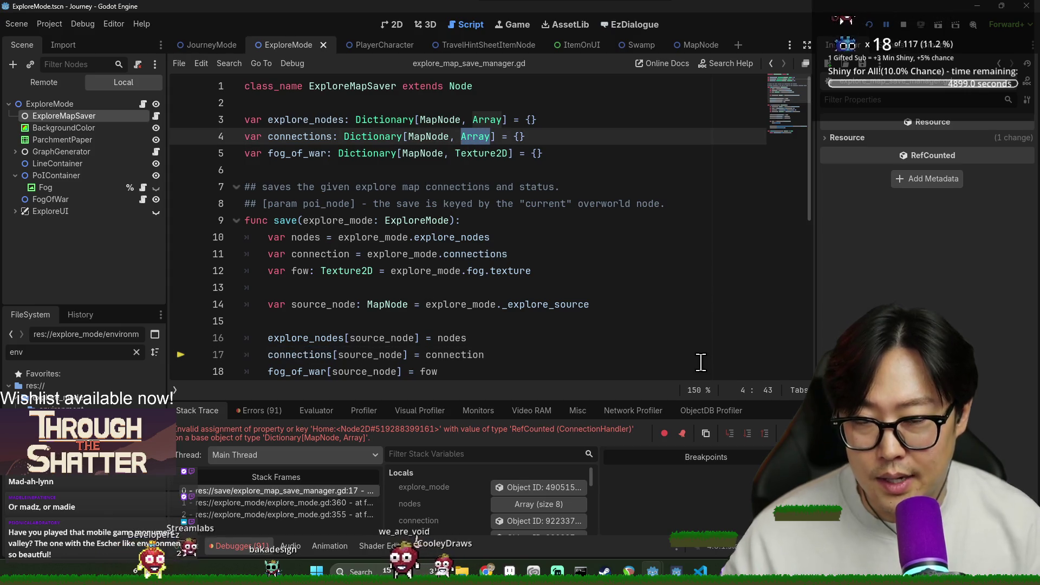
pyautogui.write('Conne')
pyautogui.write('ctionHandler')
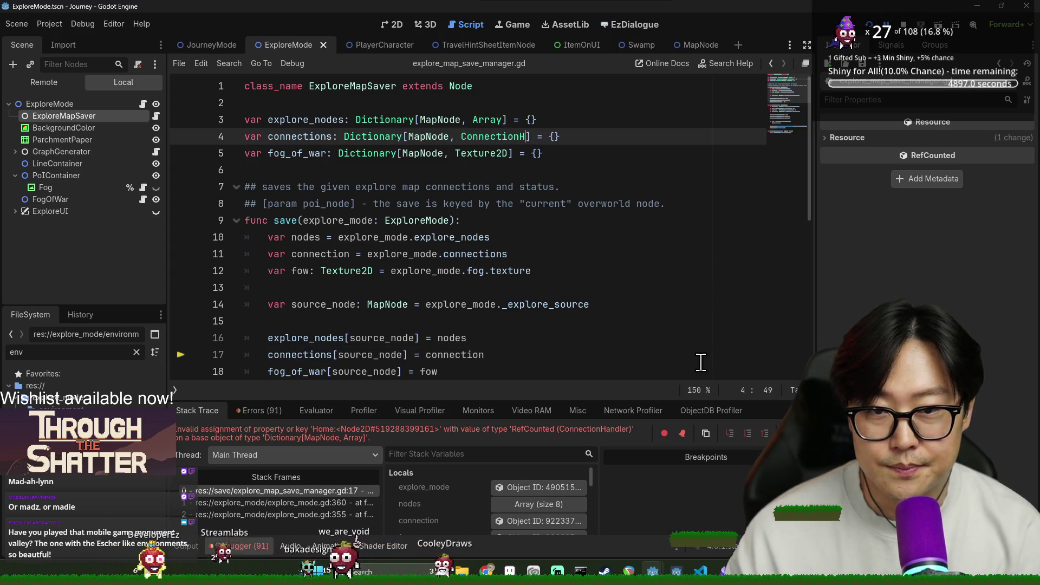
pyautogui.click(648, 190)
pyautogui.hotkey('ctrl', 's')
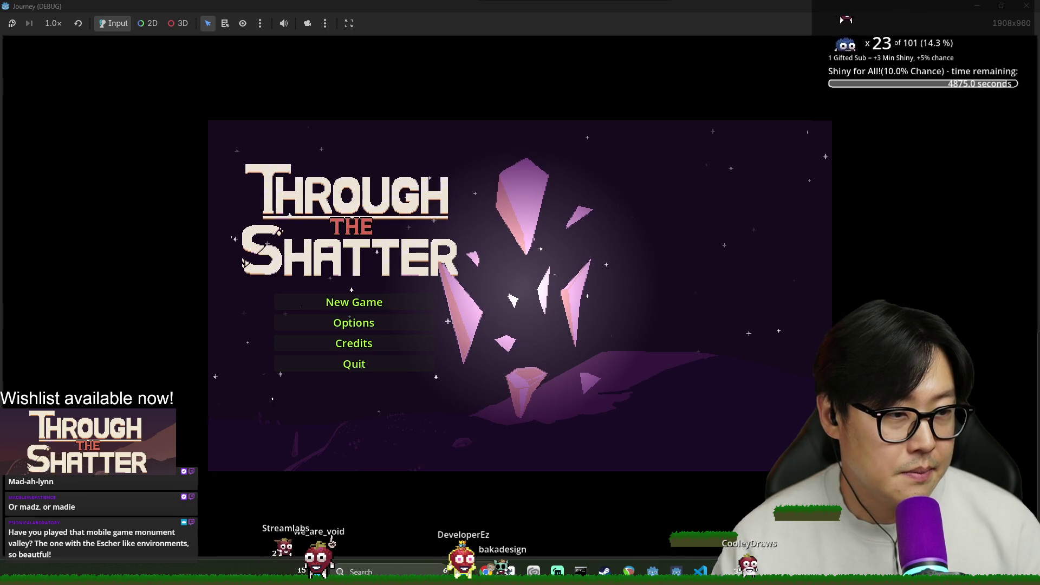
# Switch to the 'monumentvalley game' Google results and scroll through them.
pyautogui.hotkey('alt', 'Tab')
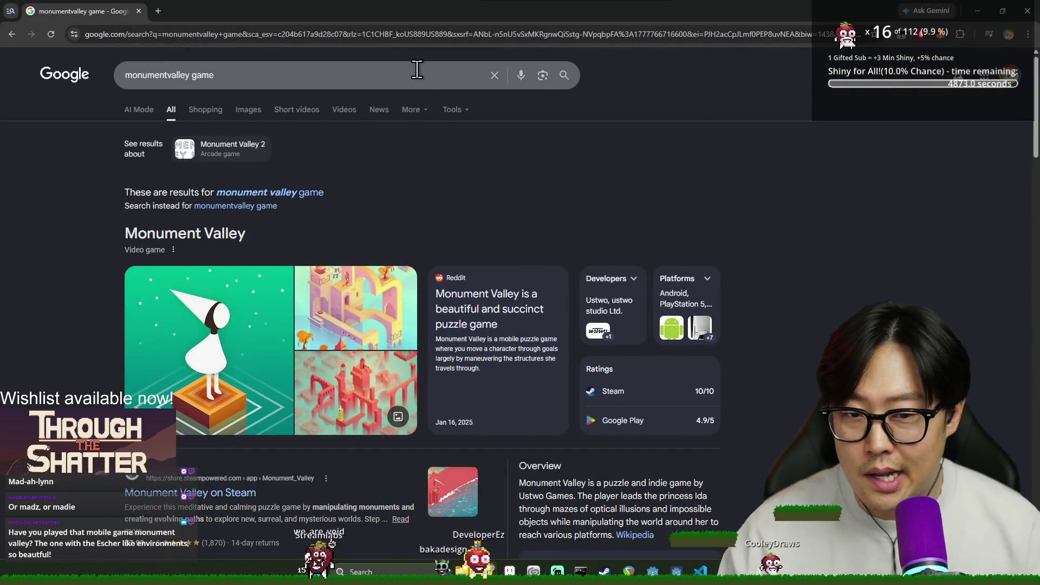
pyautogui.scroll(-5, 502, 420)
pyautogui.scroll(-1, 495, 416)
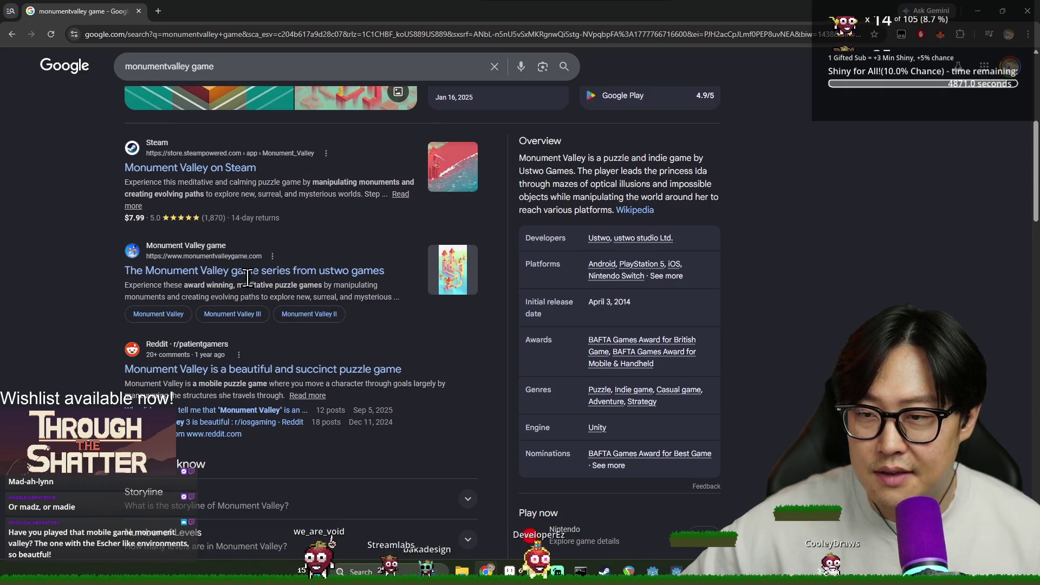
pyautogui.scroll(5, 259, 281)
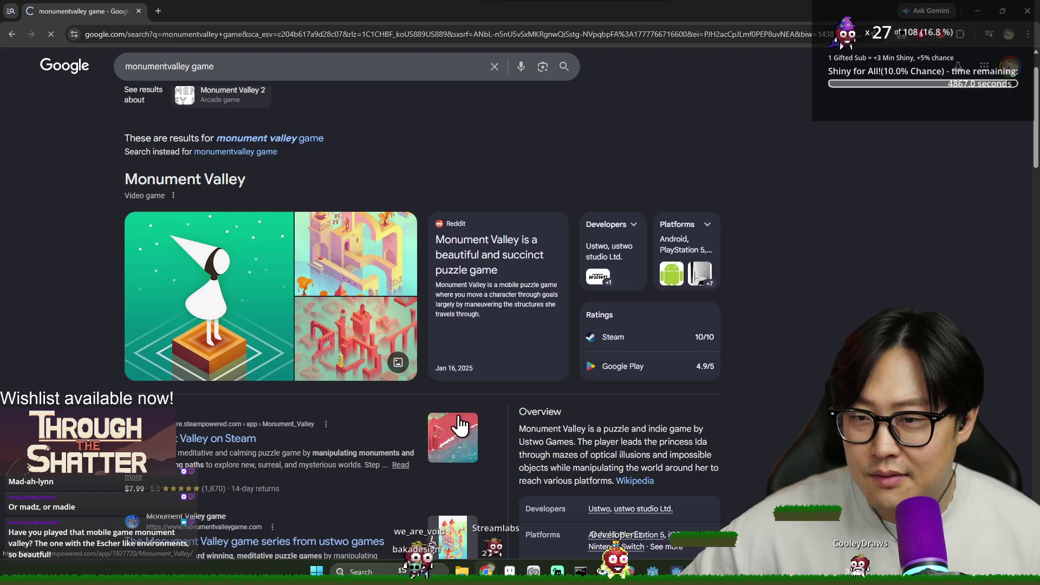
pyautogui.scroll(-3, 665, 313)
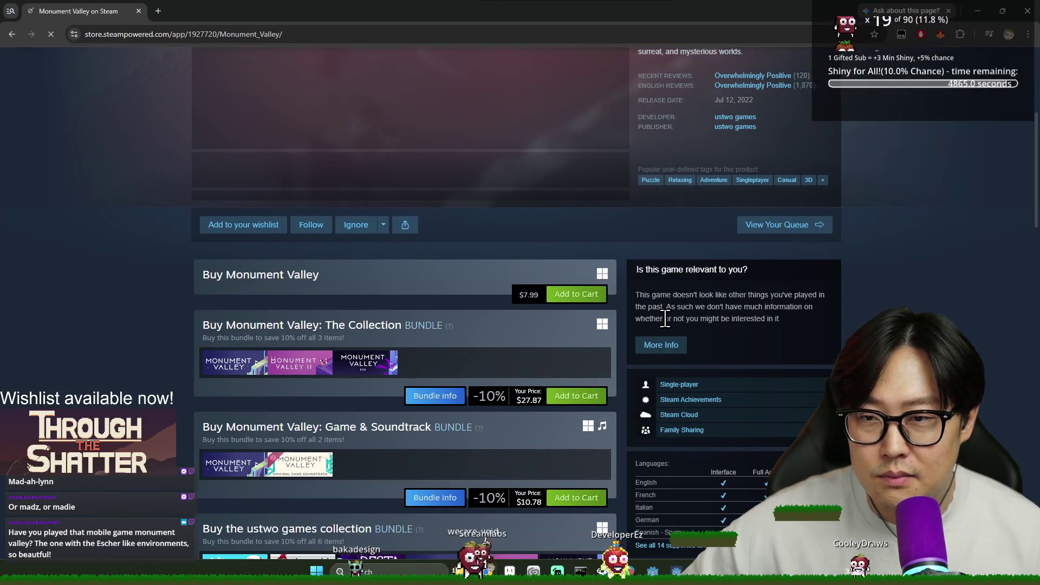
# Click through Monument Valley's screenshot gallery, from the green fourth to the teal island shots.
pyautogui.scroll(2, 368, 291)
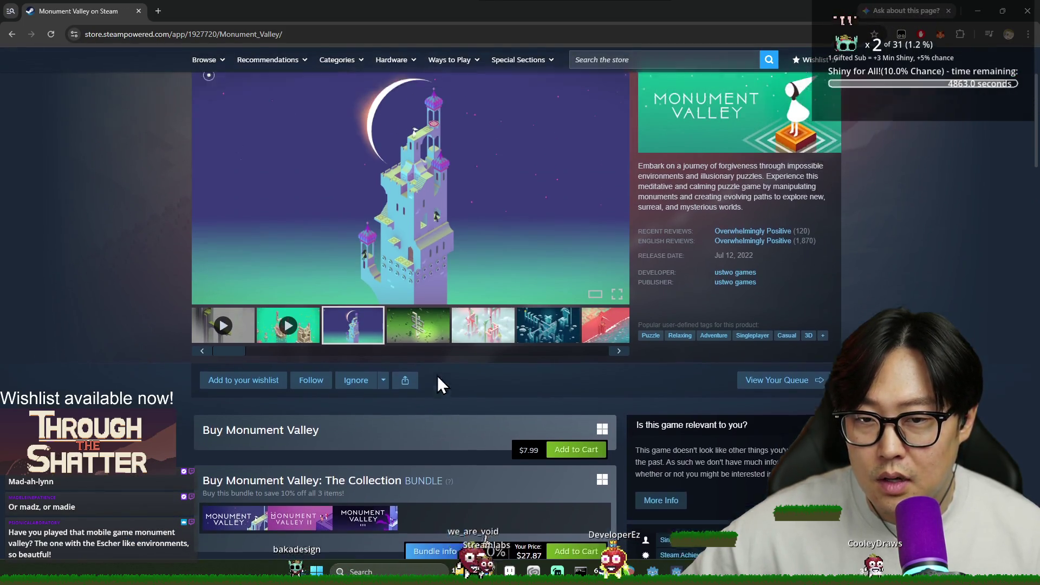
pyautogui.click(414, 388)
pyautogui.click(472, 388)
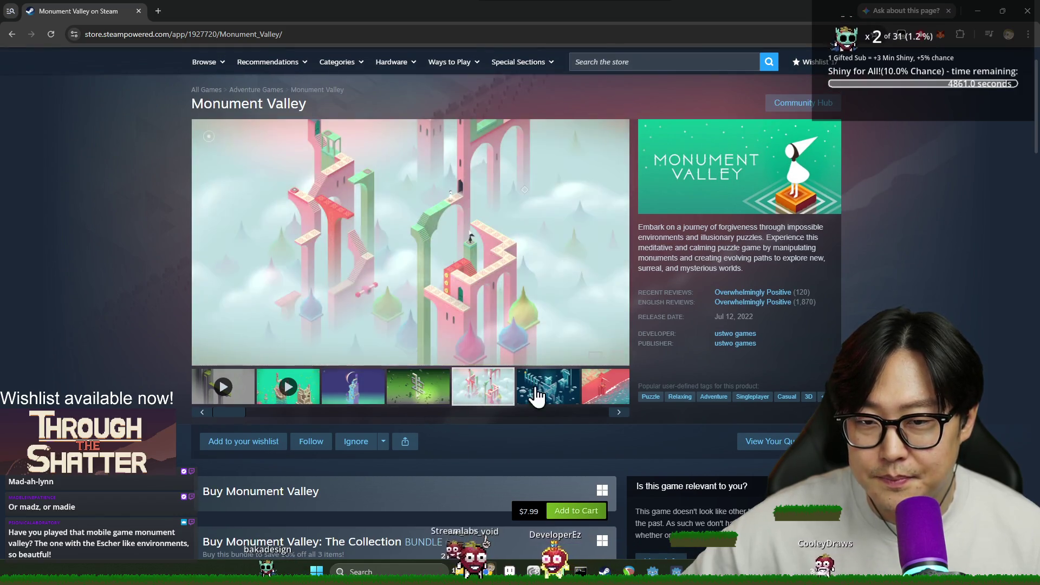
pyautogui.click(559, 394)
pyautogui.click(620, 411)
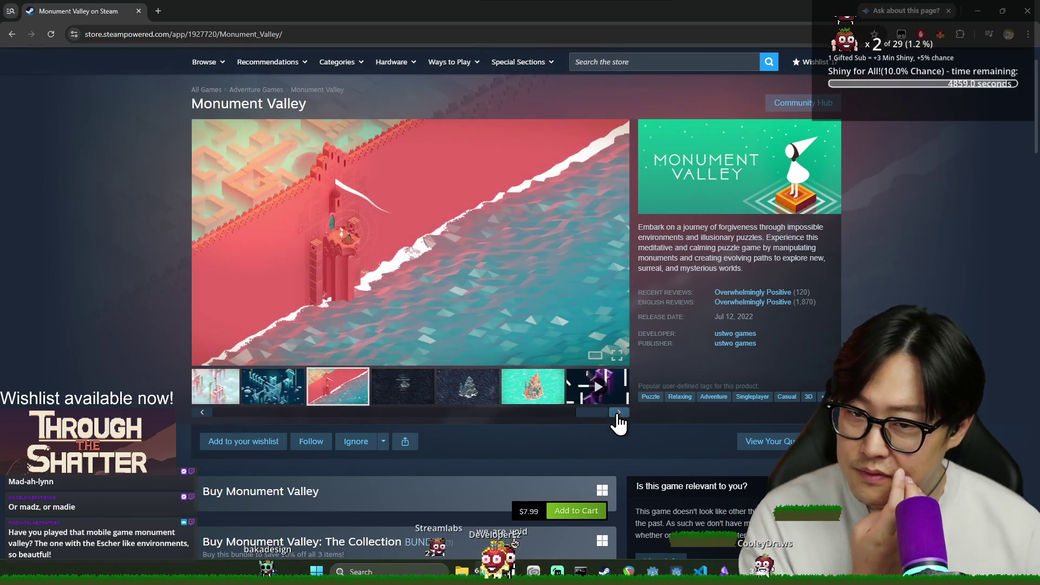
pyautogui.click(424, 396)
pyautogui.click(471, 396)
pyautogui.click(521, 398)
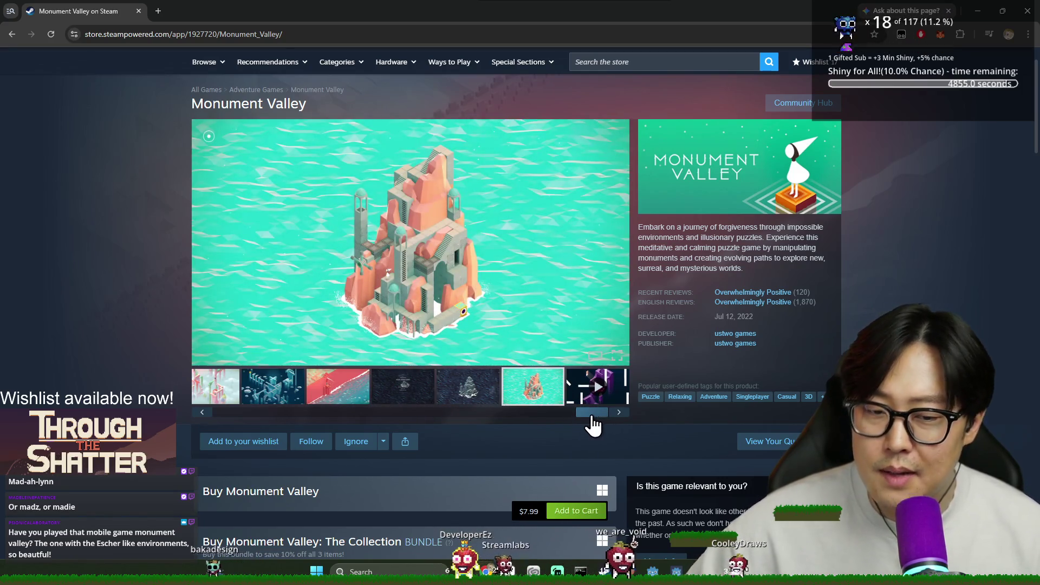
pyautogui.click(528, 391)
# Play and pause the trailer, show the second screenshot, and scroll down the store page.
pyautogui.click(596, 387)
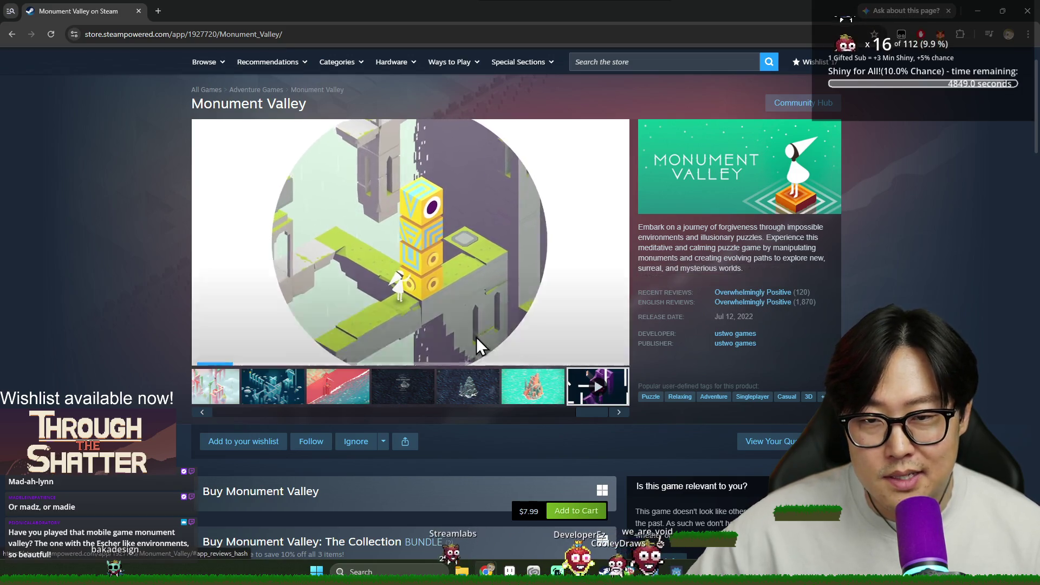
pyautogui.click(204, 356)
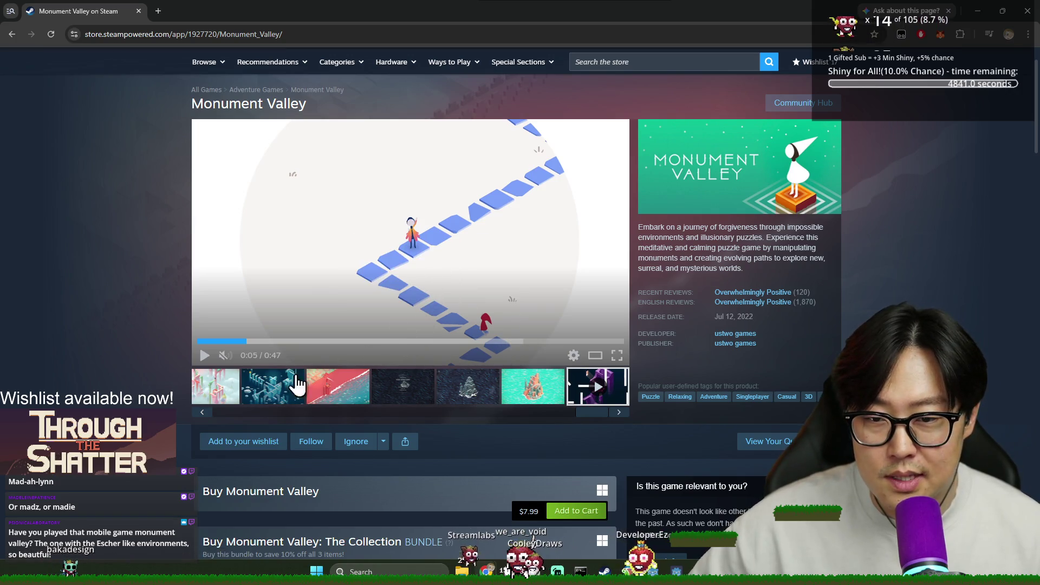
pyautogui.click(276, 401)
pyautogui.scroll(-5, 440, 464)
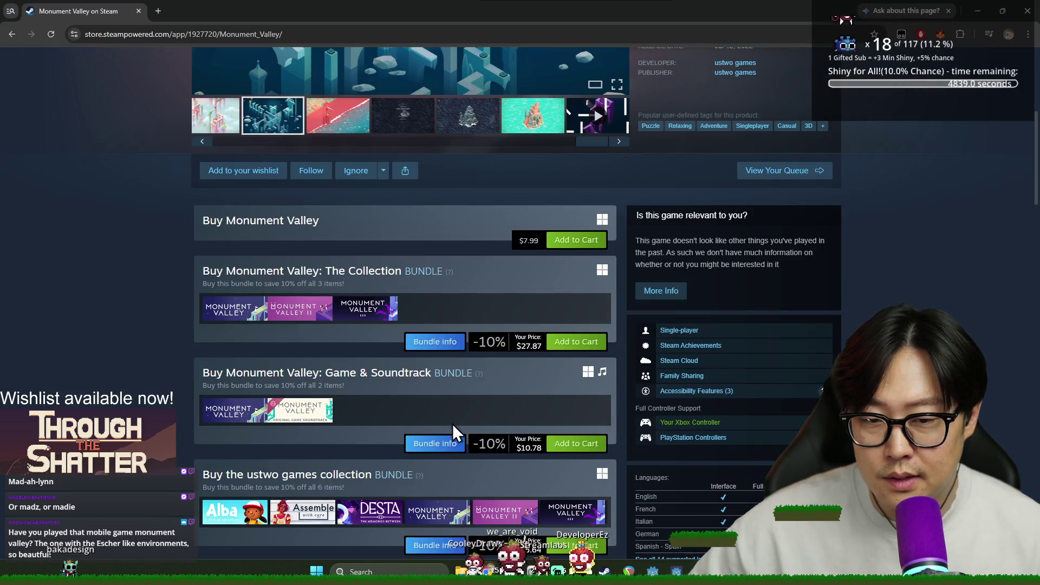
pyautogui.scroll(-5, 558, 441)
pyautogui.scroll(-4, 550, 434)
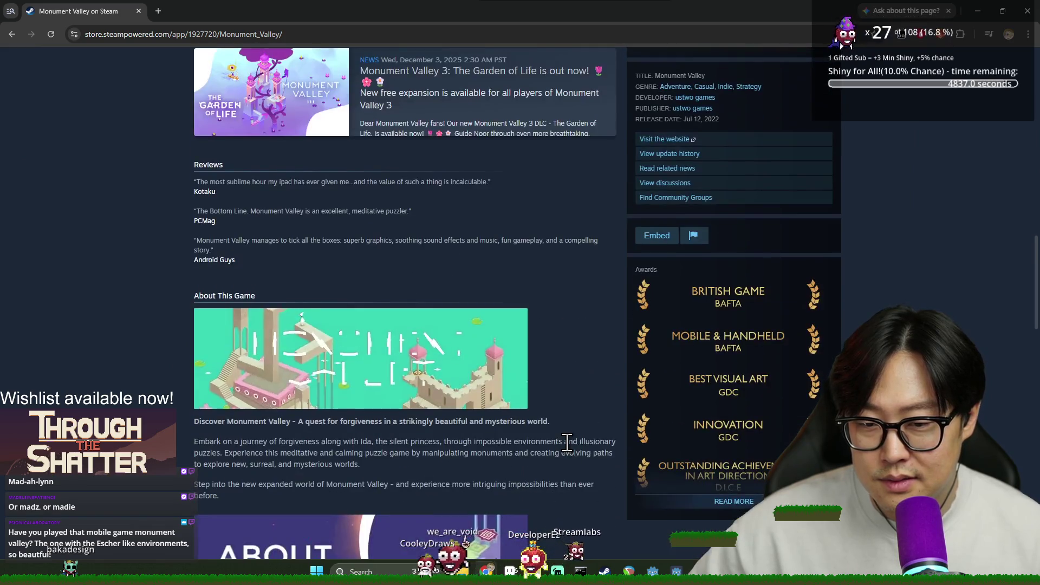
pyautogui.scroll(4, 536, 432)
pyautogui.scroll(9, 534, 424)
pyautogui.scroll(-7, 650, 325)
pyautogui.scroll(10, 734, 217)
pyautogui.scroll(-8, 733, 319)
pyautogui.scroll(-10, 758, 379)
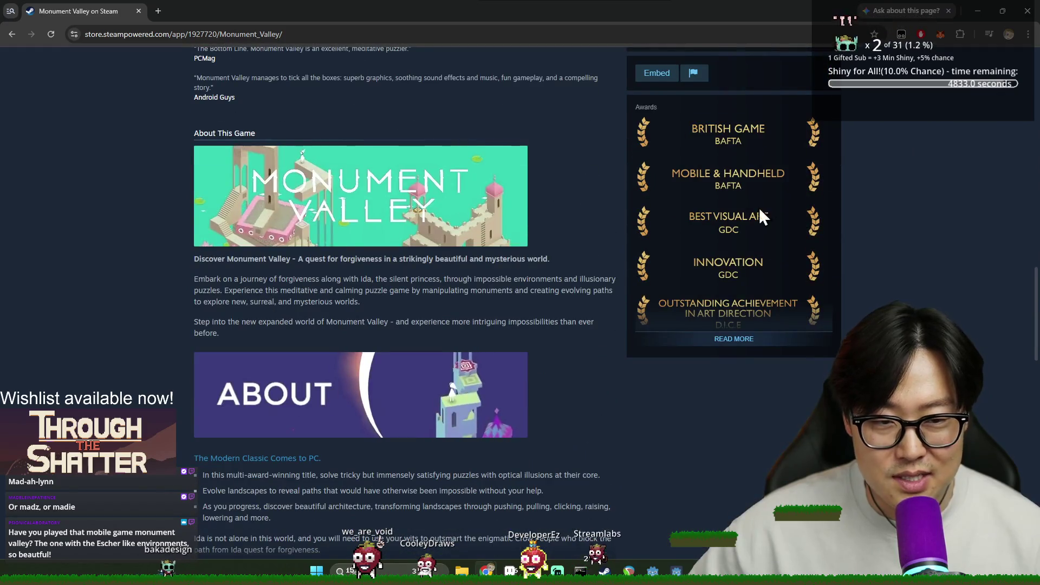
# Expand the full Awards list, then return to the Journey game and start a new game.
pyautogui.click(787, 346)
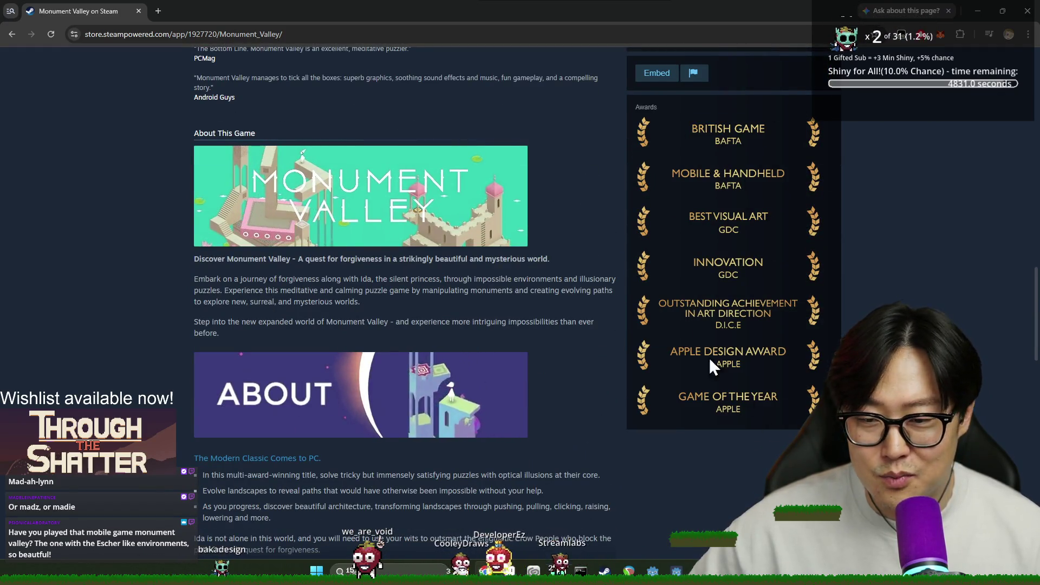
pyautogui.scroll(-7, 623, 352)
pyautogui.scroll(-5, 583, 375)
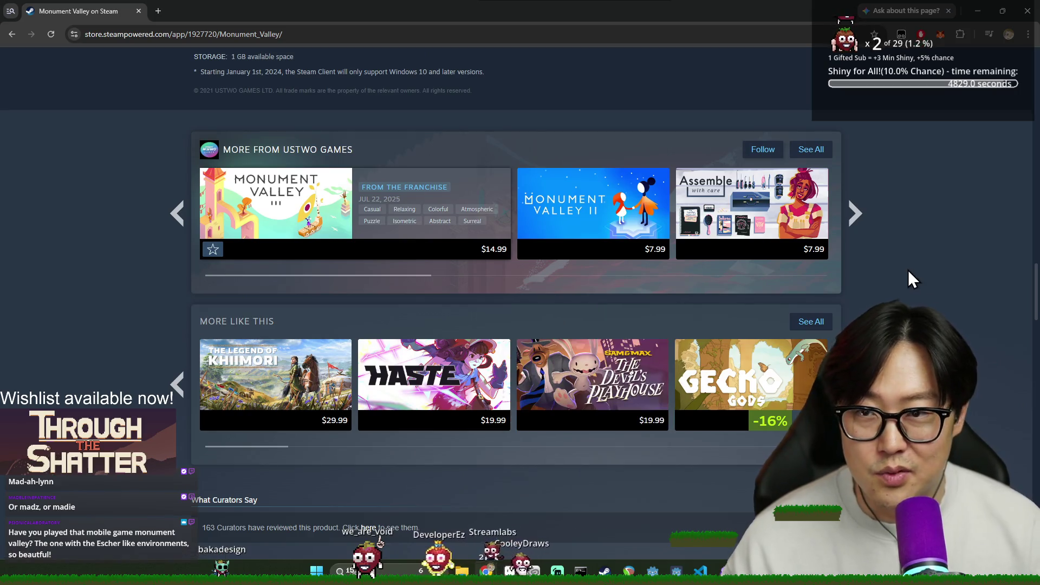
pyautogui.hotkey('alt', 'Tab')
pyautogui.click(372, 301)
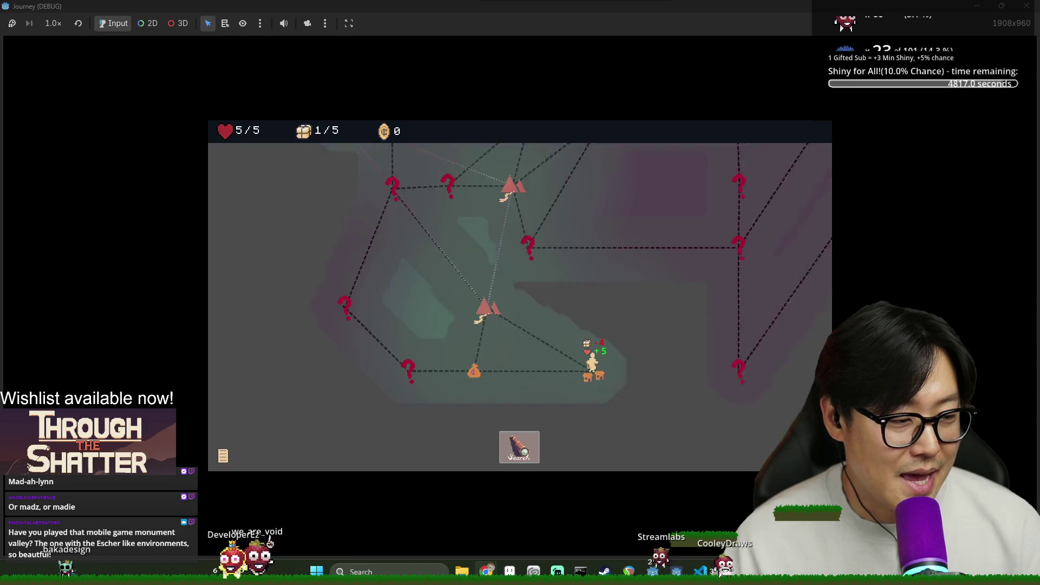
# Search the location, dismiss the tutorial tips, and walk to the grape and bottom-right nodes.
pyautogui.click(526, 447)
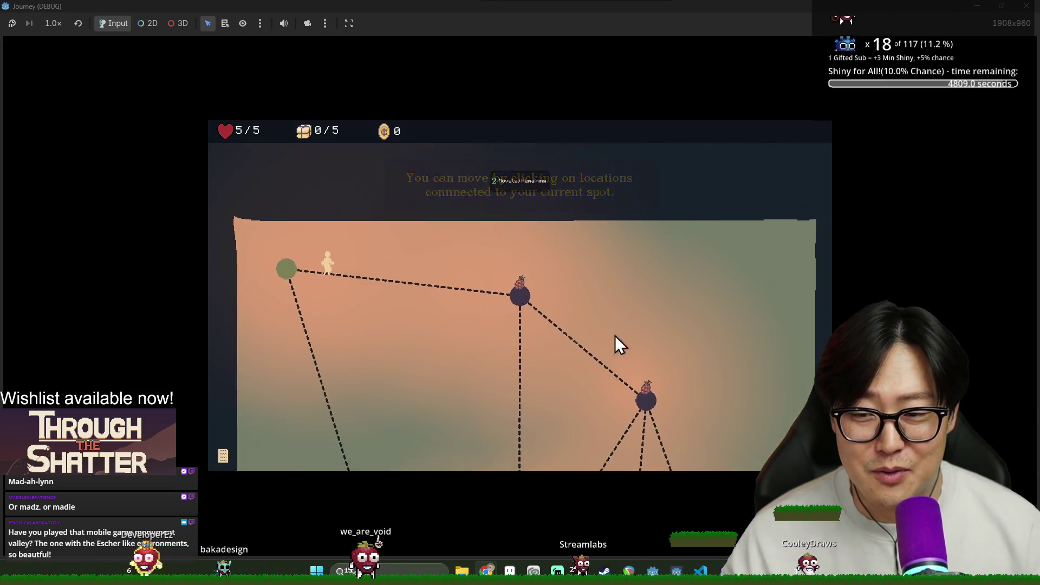
pyautogui.click(564, 332)
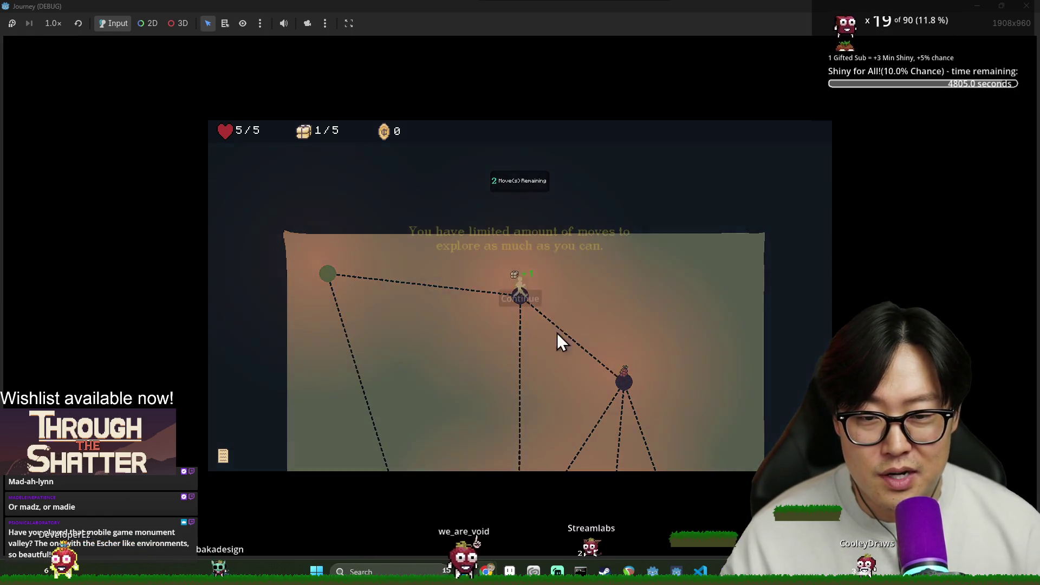
pyautogui.click(533, 304)
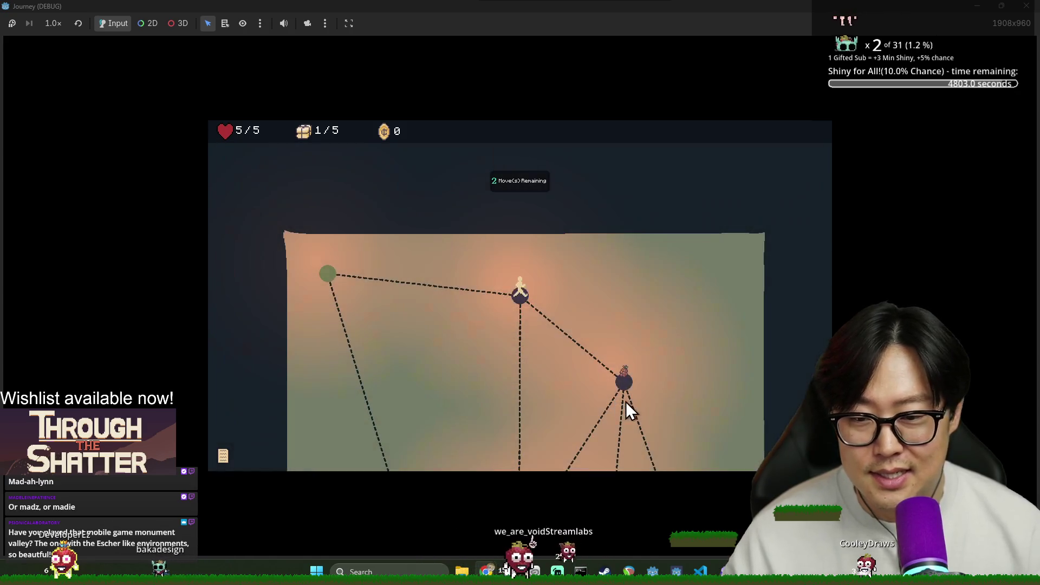
pyautogui.click(626, 387)
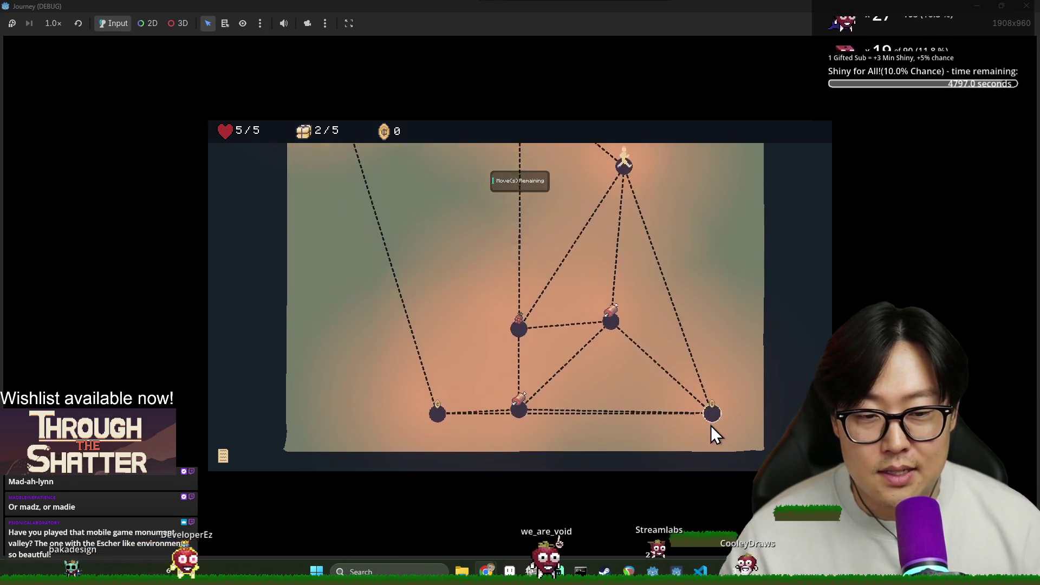
pyautogui.click(716, 405)
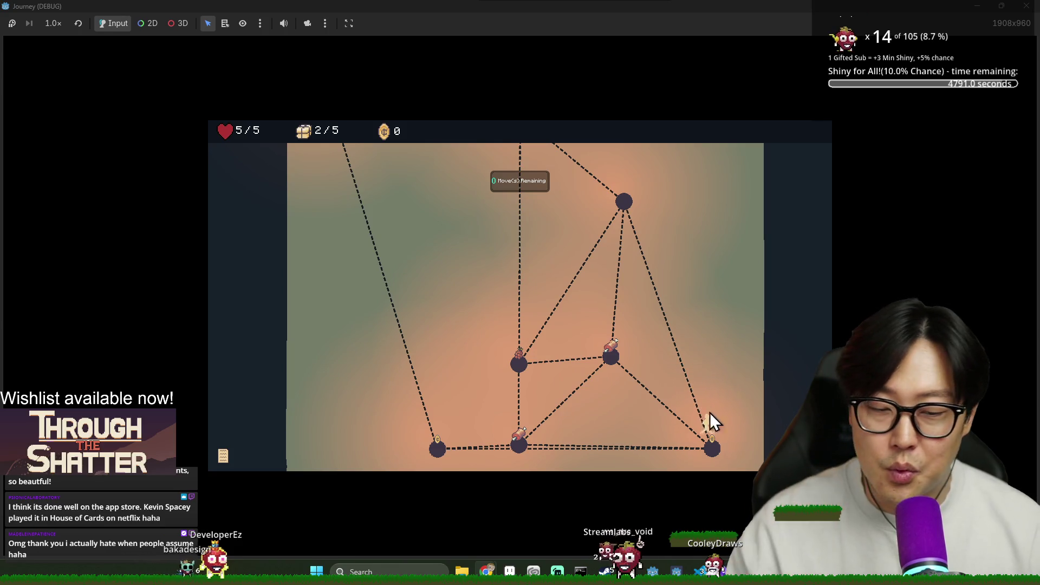
pyautogui.click(525, 234)
# Walk back along the bottom path past the exit notice, refilling provisions to 5/5.
pyautogui.click(437, 450)
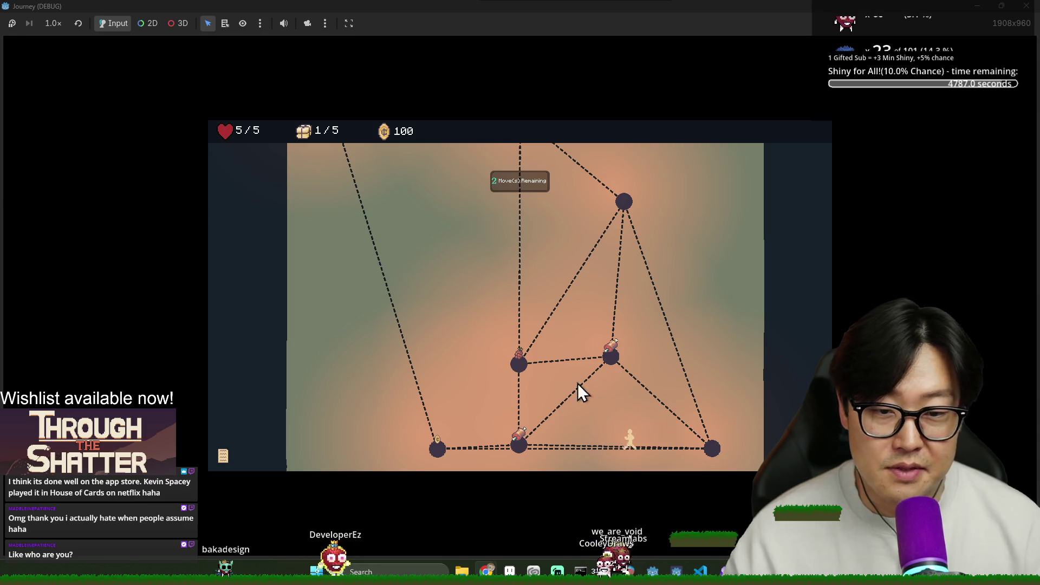
pyautogui.scroll(-3, 549, 443)
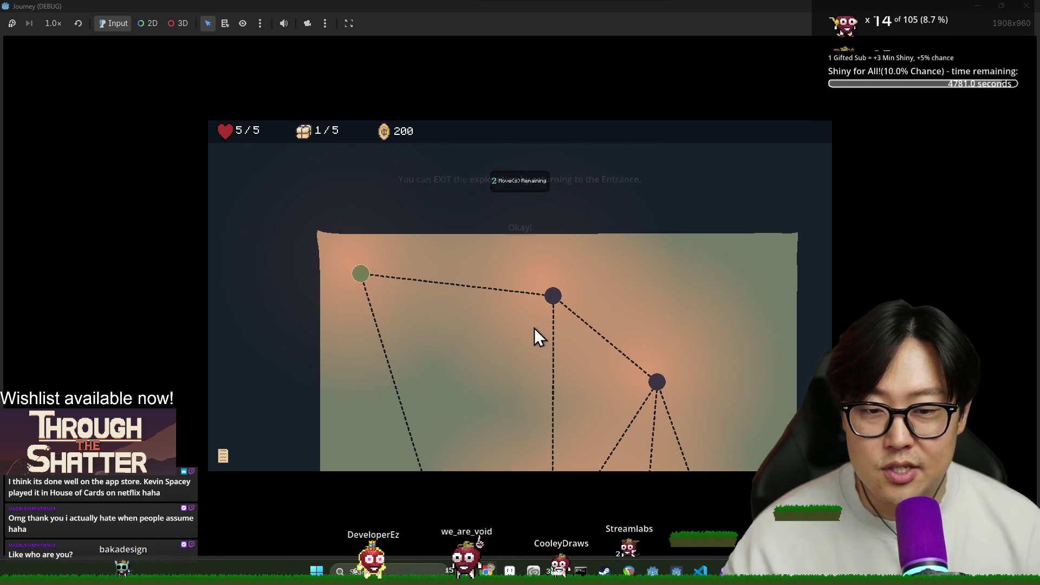
pyautogui.click(518, 238)
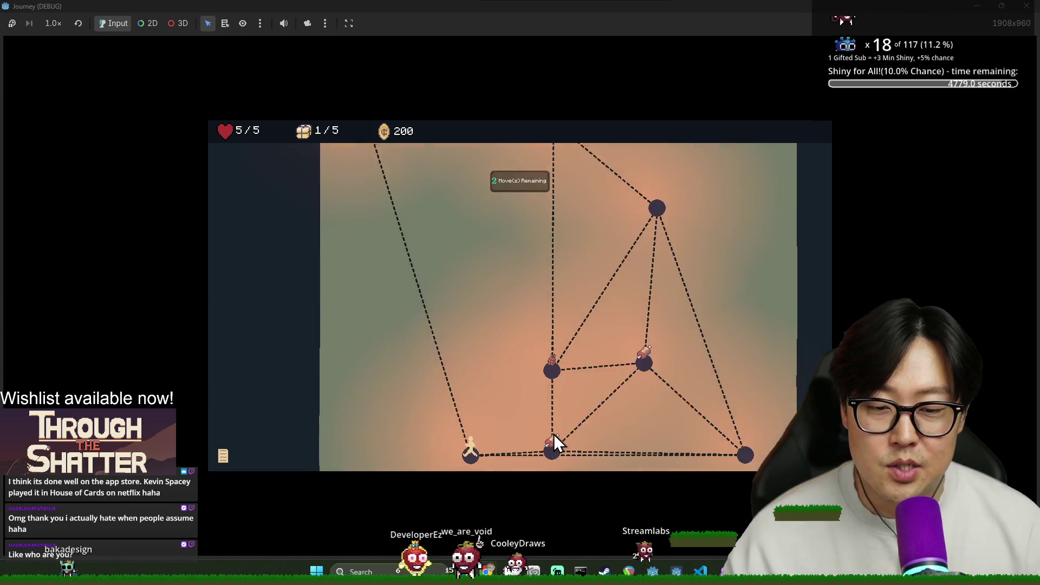
pyautogui.click(554, 375)
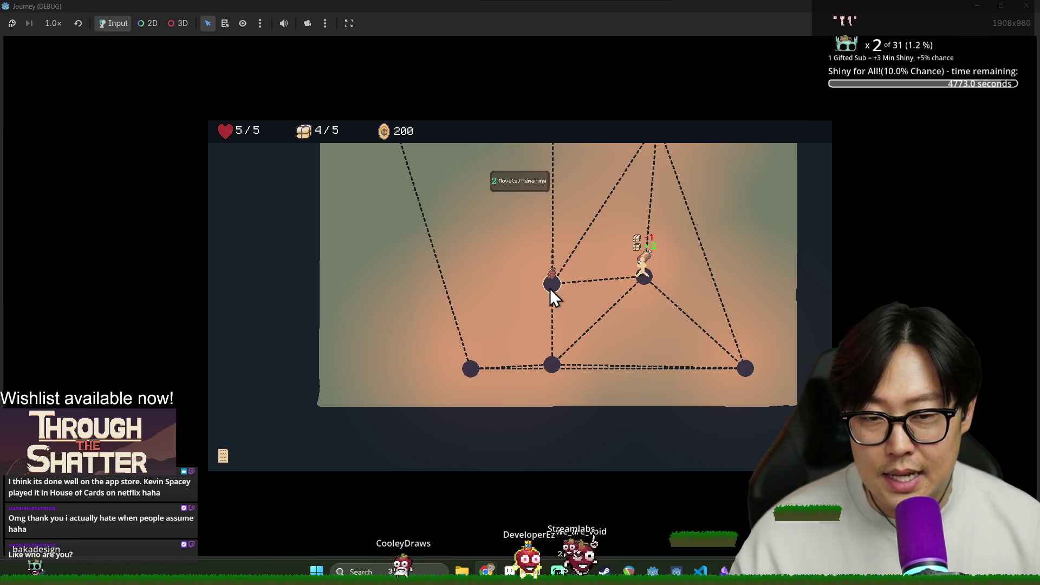
pyautogui.click(553, 213)
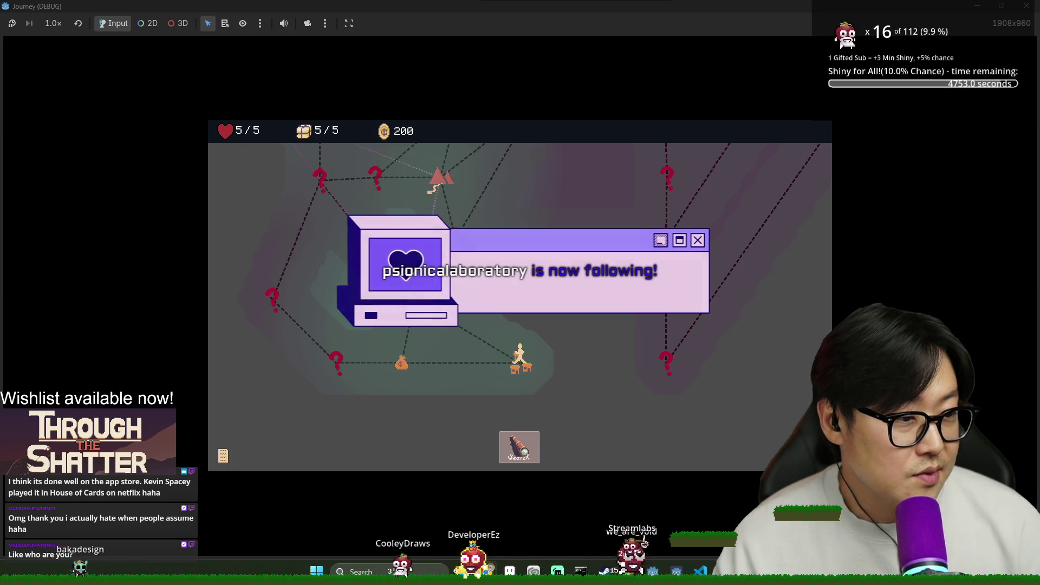
# Search, travel to the bag node past the provisions tips, and search it to explore (supplies 2/5).
pyautogui.click(518, 449)
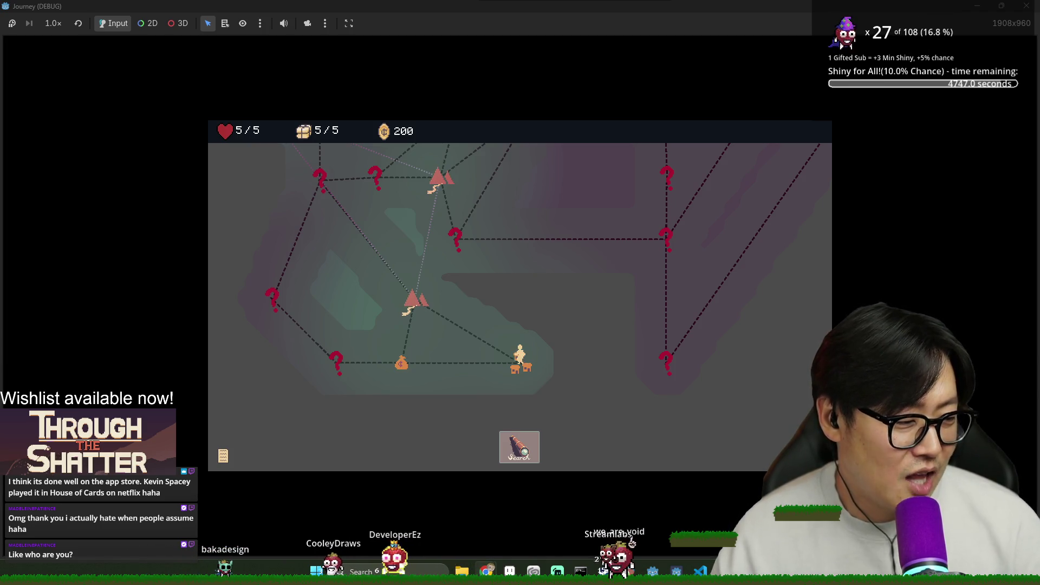
pyautogui.click(401, 367)
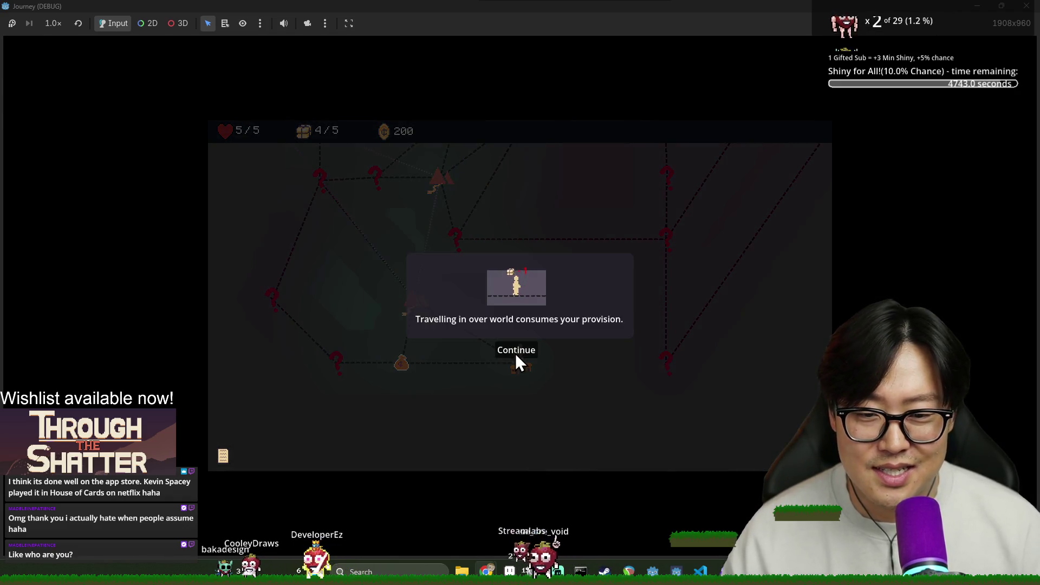
pyautogui.click(516, 353)
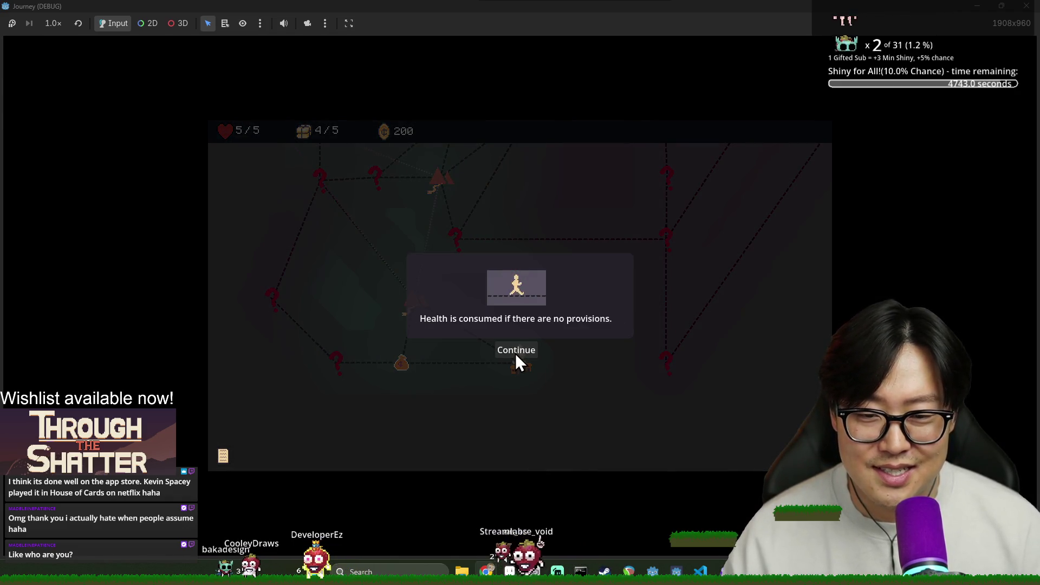
pyautogui.click(515, 353)
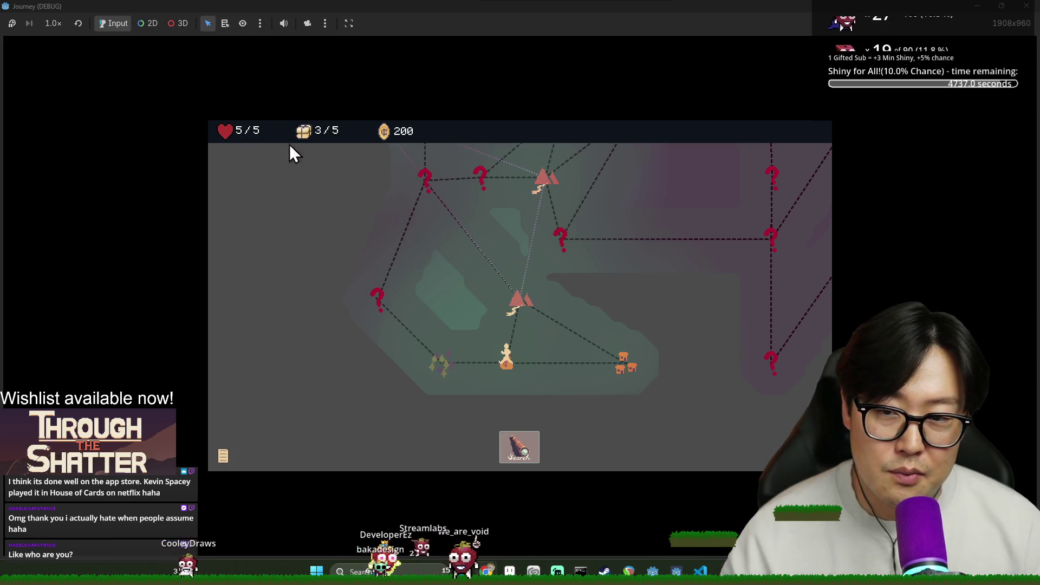
pyautogui.click(531, 449)
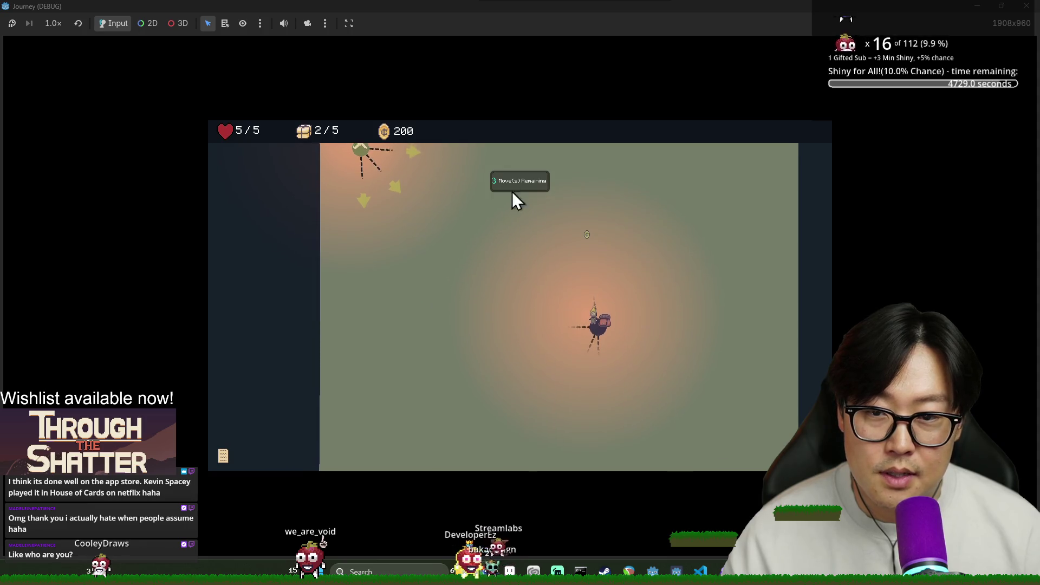
# Walk the new area to the shop, read the shopkeeper's dialogue, and exit with 300 gold.
pyautogui.click(396, 201)
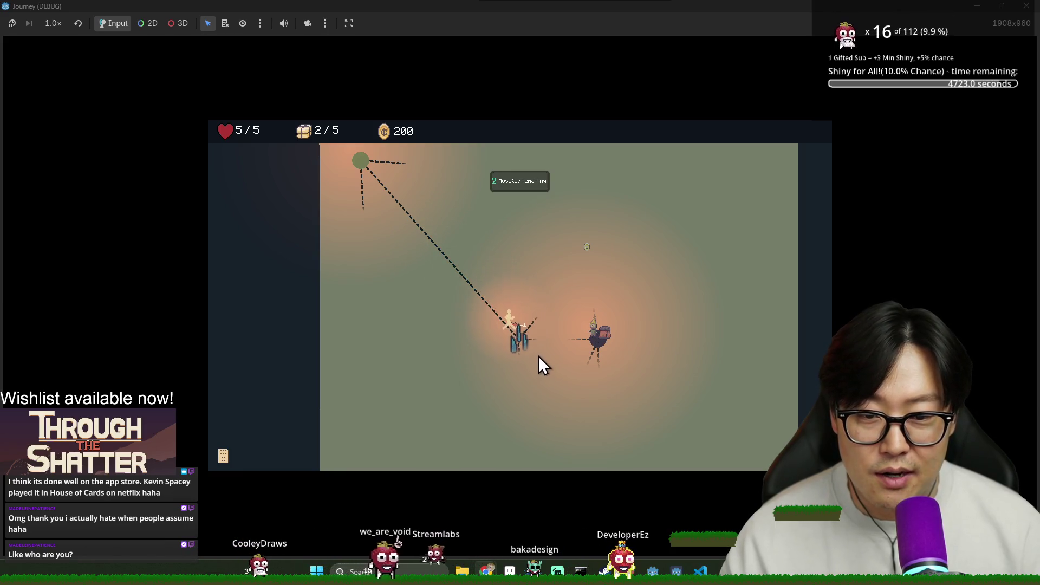
pyautogui.click(543, 340)
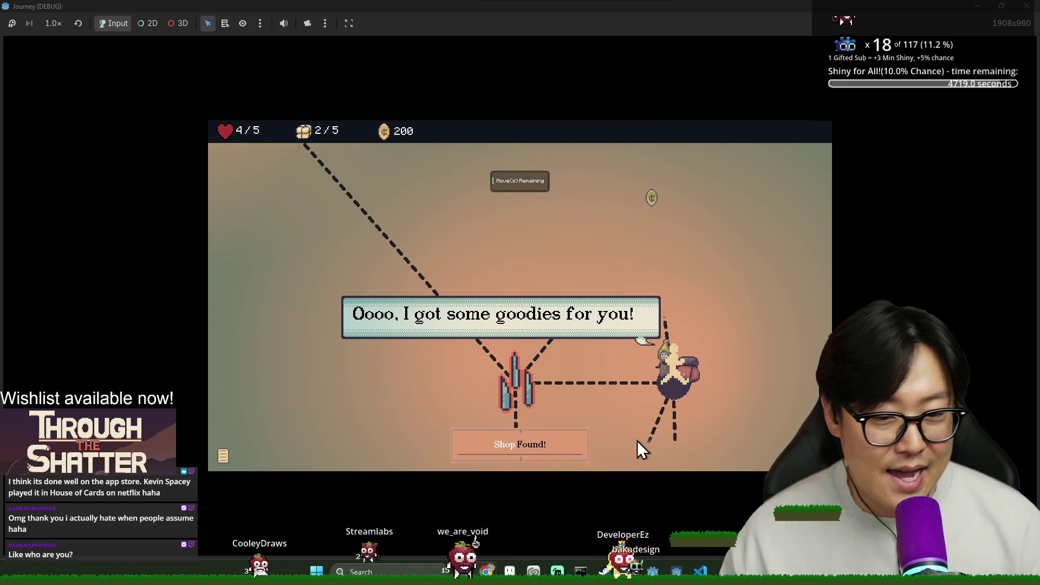
pyautogui.click(674, 380)
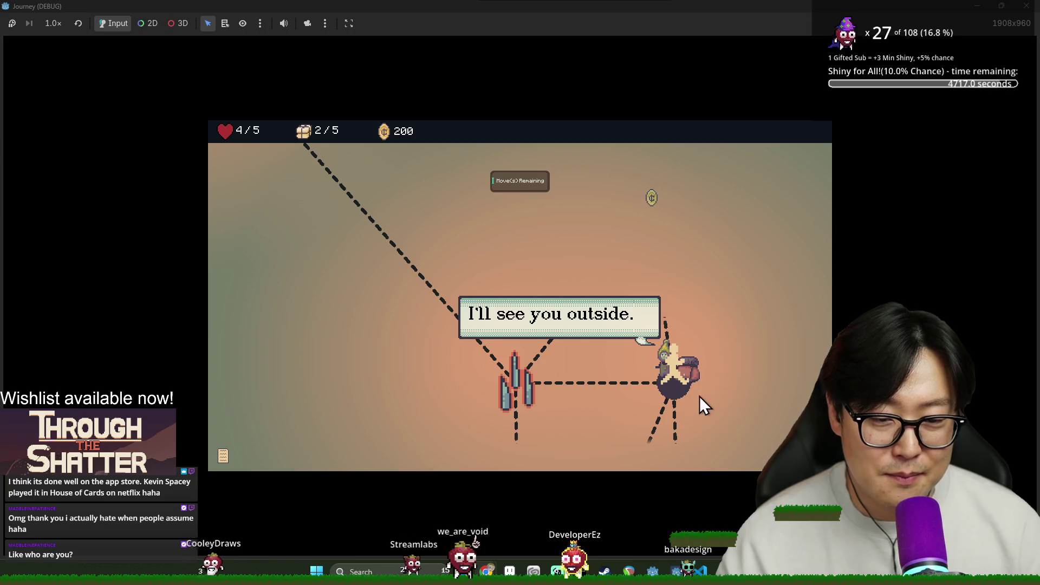
pyautogui.click(652, 393)
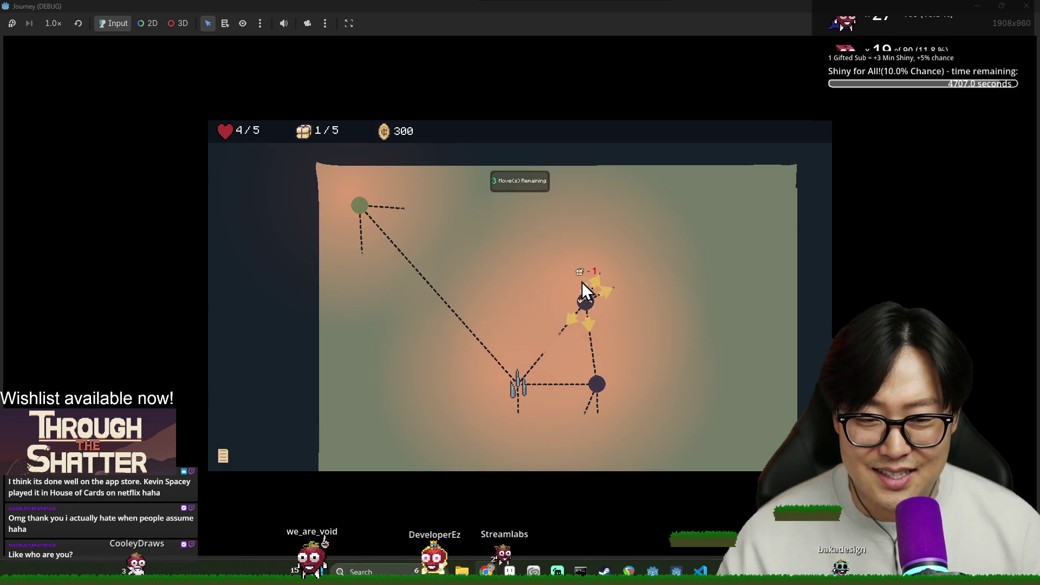
pyautogui.click(567, 323)
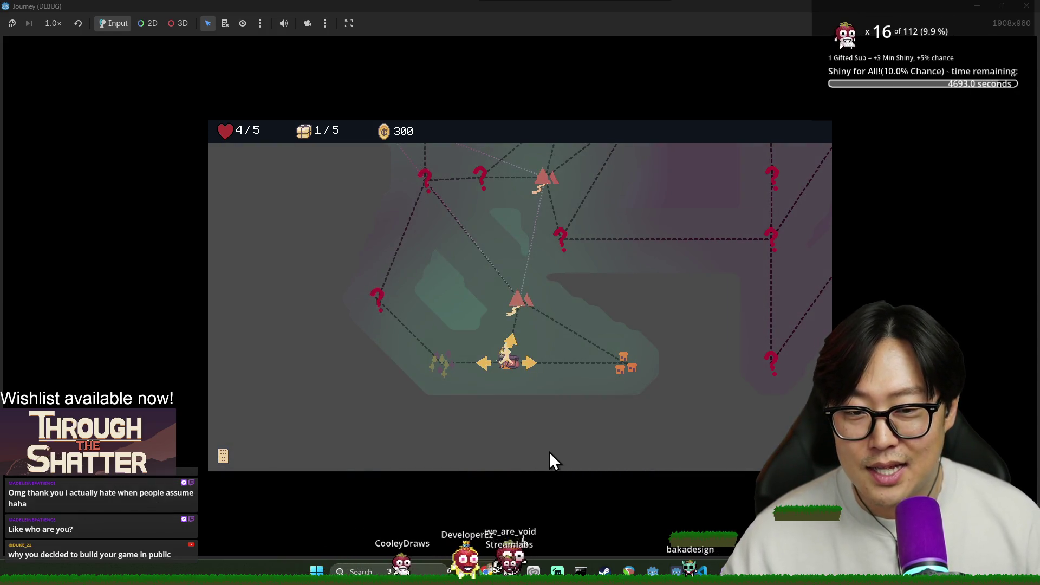
# Buy the Comfort Boots for 200 coins in the shop.
pyautogui.press('Right')
pyautogui.moveTo(488, 339)
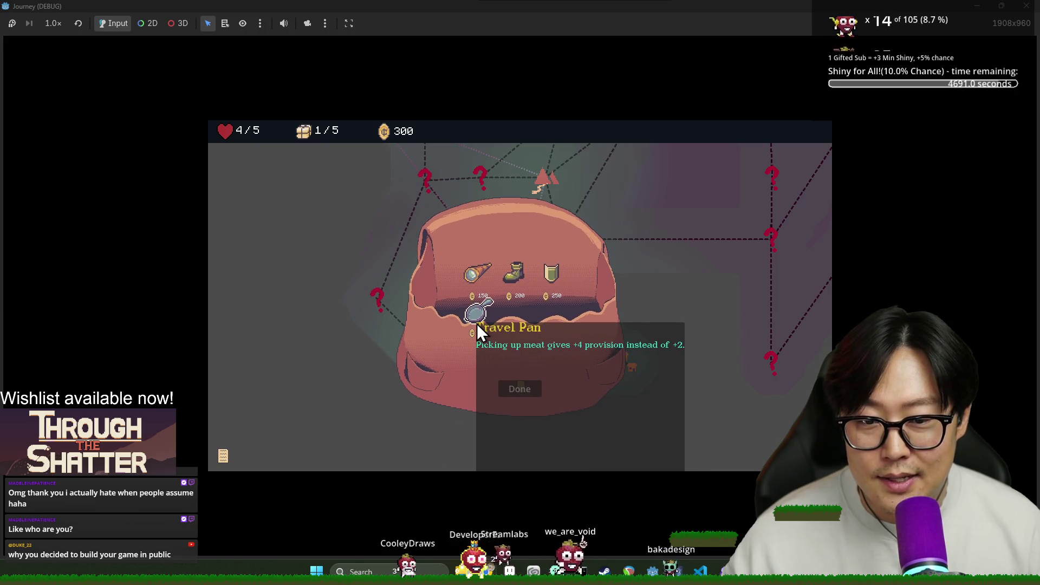
pyautogui.moveTo(503, 288)
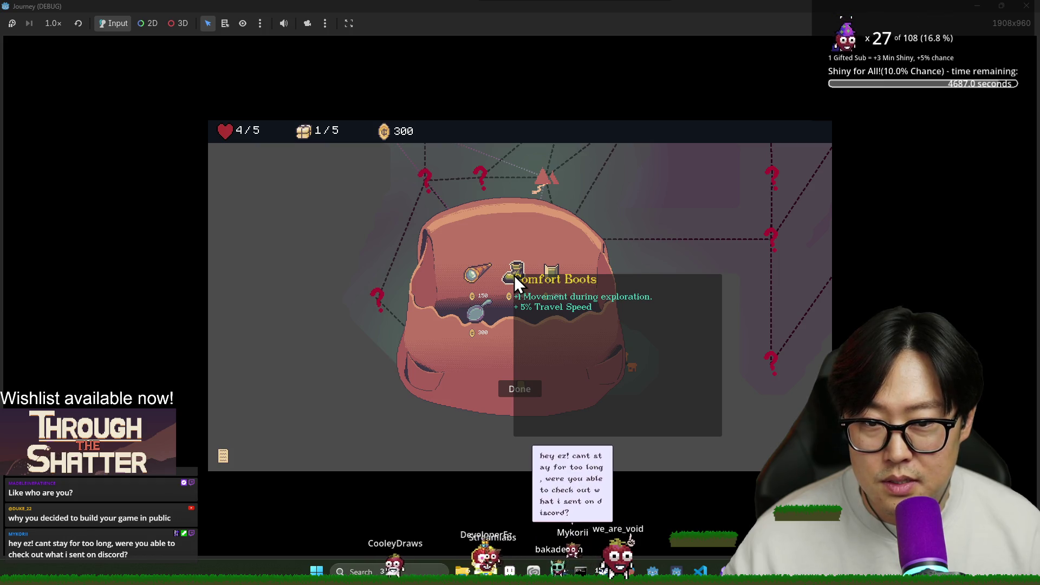
pyautogui.moveTo(474, 275)
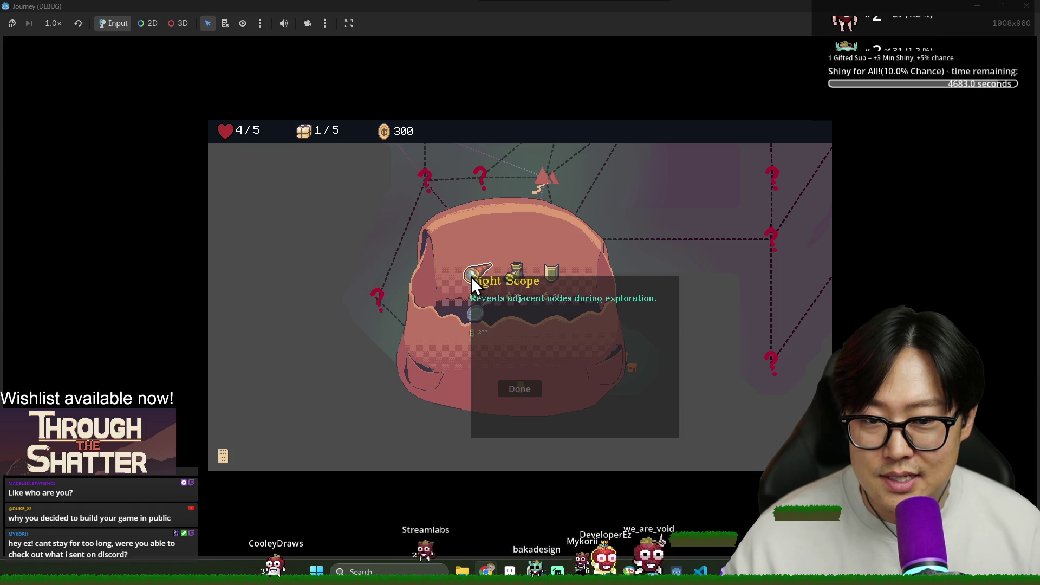
pyautogui.click(512, 279)
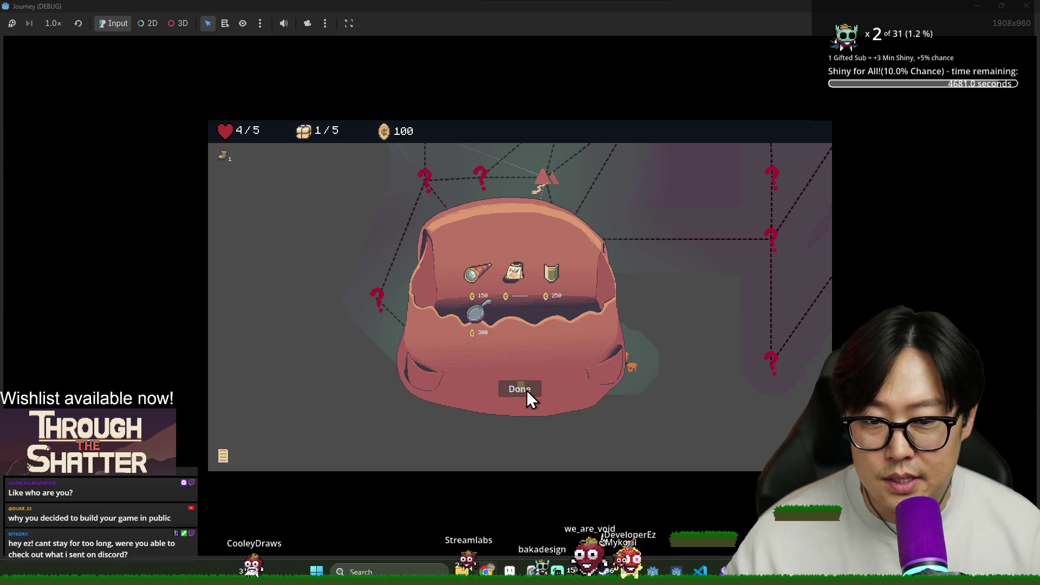
pyautogui.click(528, 391)
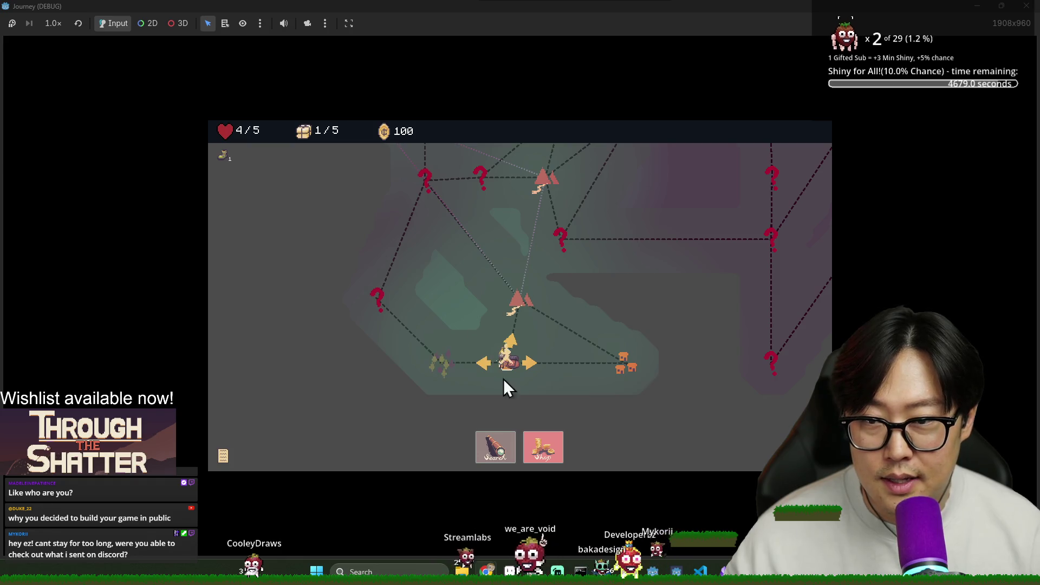
# Travel to the forest node, search it, then switch to another window.
pyautogui.click(444, 364)
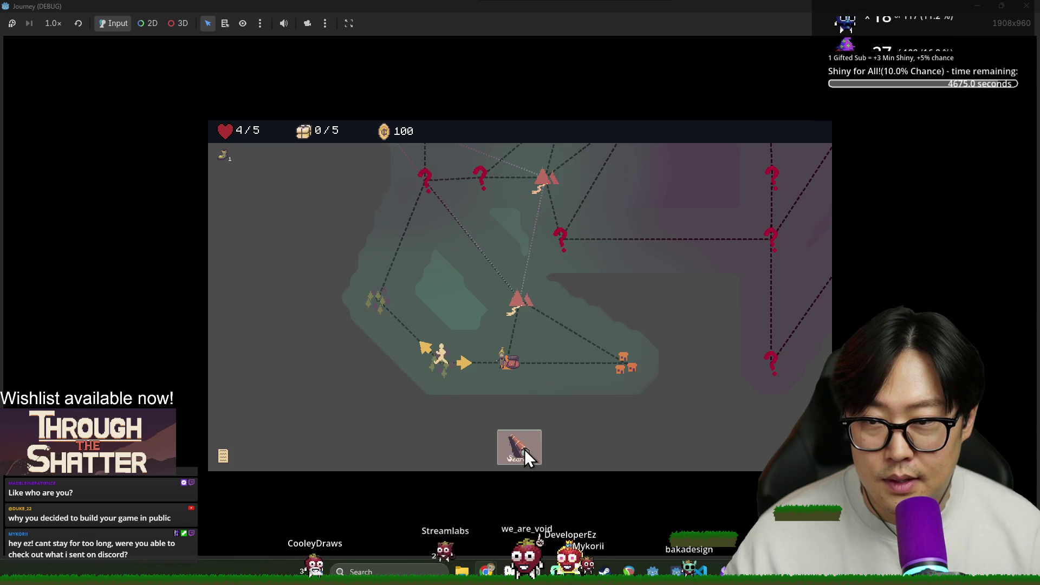
pyautogui.click(520, 448)
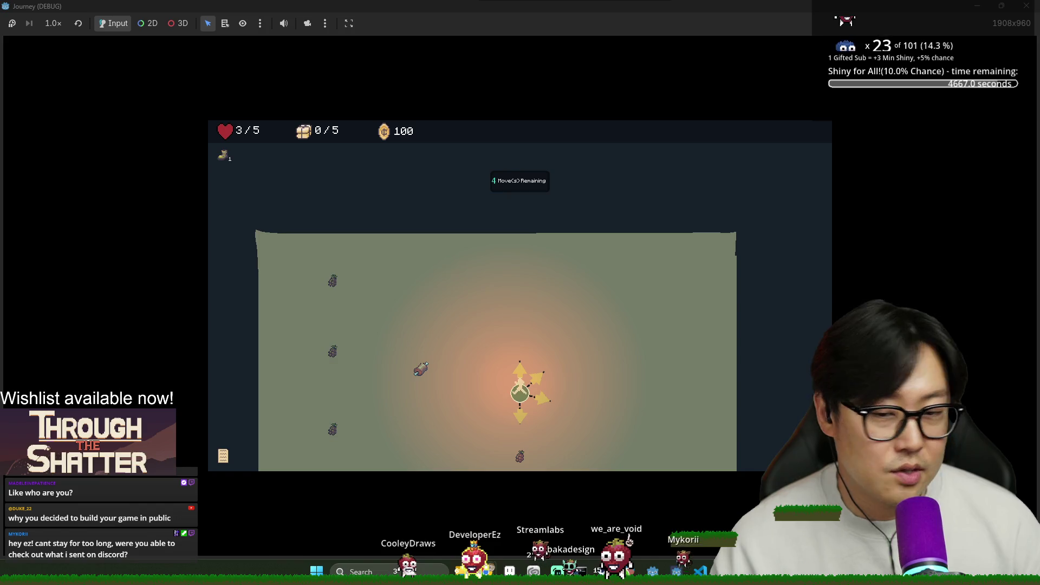
pyautogui.hotkey('alt', 'Tab')
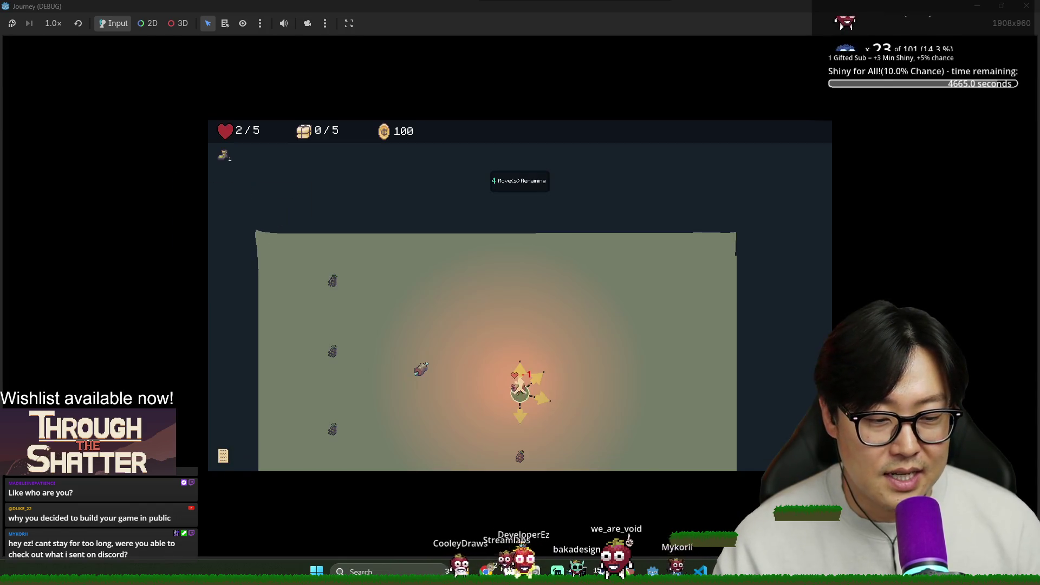
pyautogui.hotkey('alt', 'Tab')
pyautogui.hotkey('alt', 'Tab')
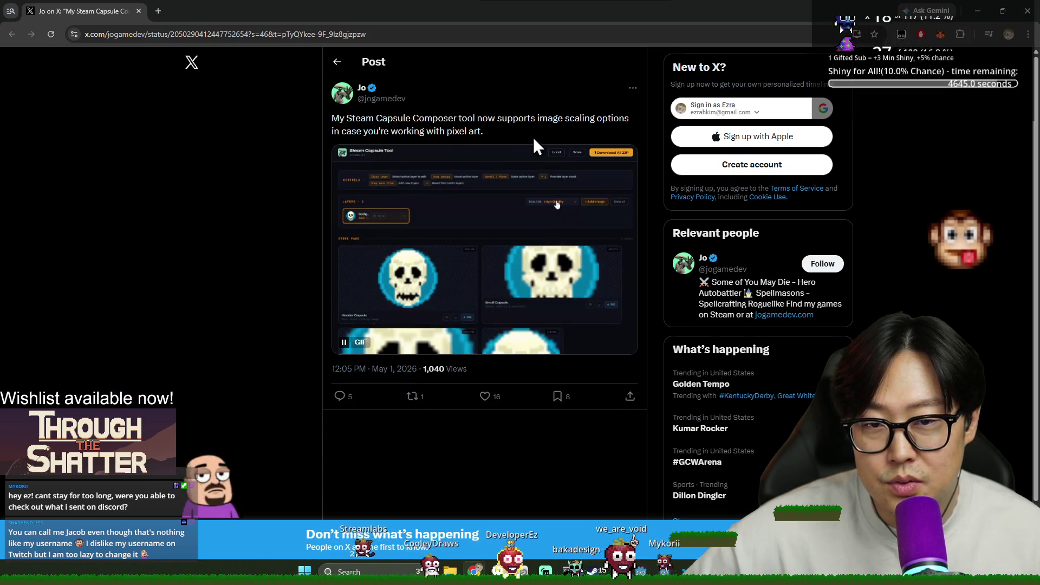
# Pause and resume the post's animated preview, dismiss the login prompt, and briefly visit the author's profile.
pyautogui.click(473, 291)
pyautogui.click(550, 337)
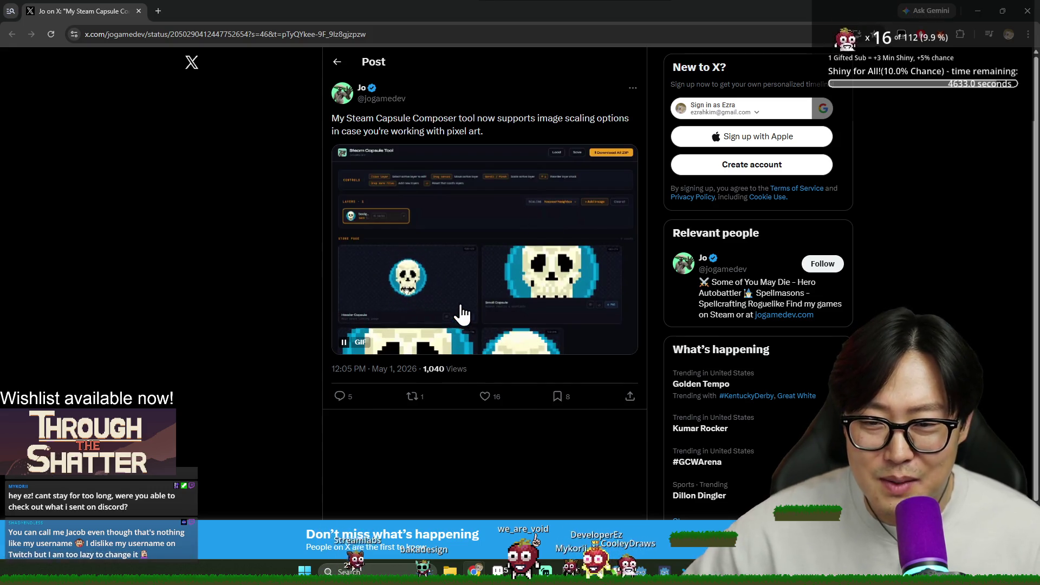
pyautogui.click(340, 397)
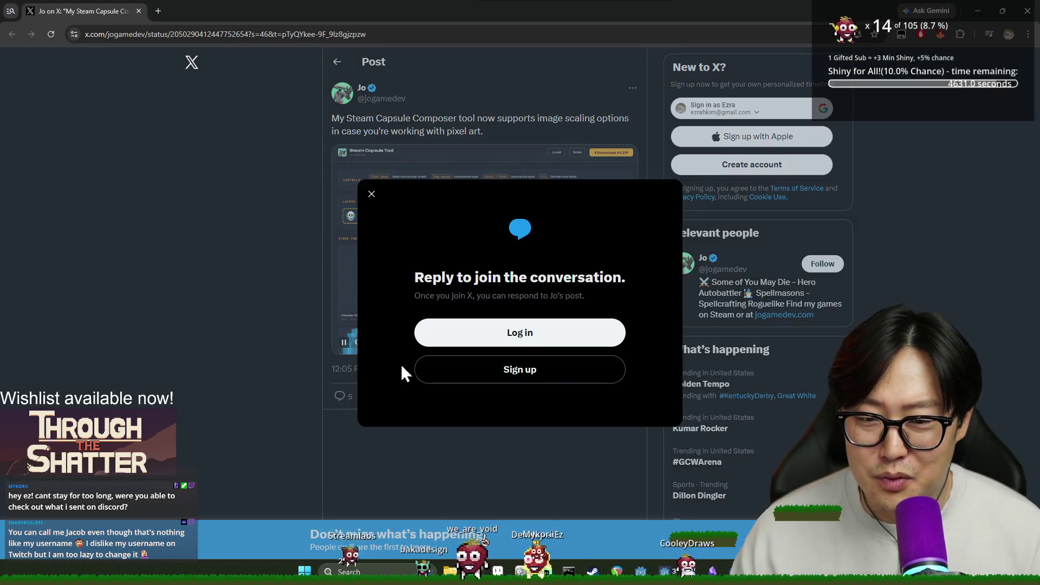
pyautogui.click(372, 194)
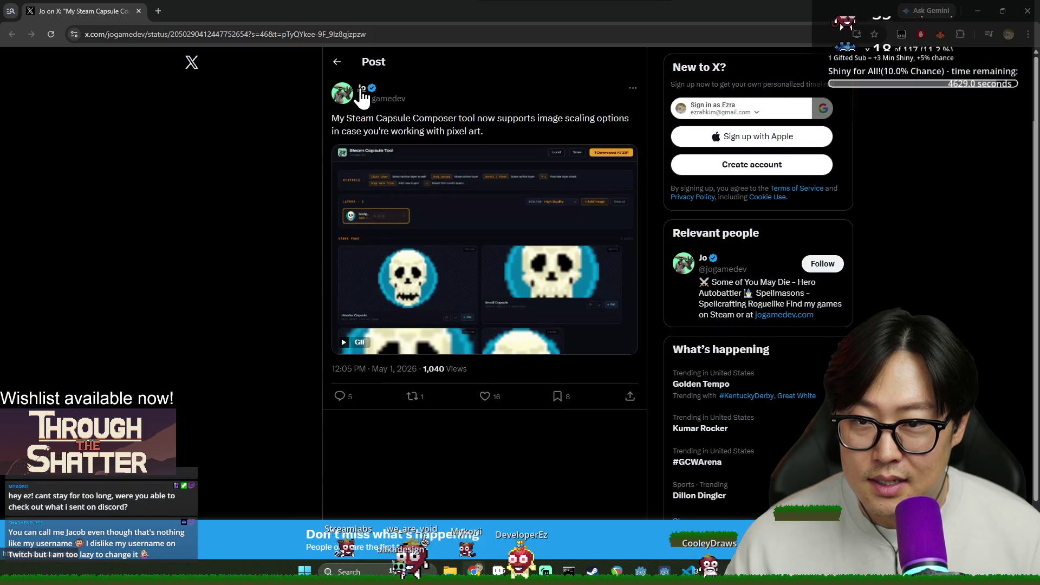
pyautogui.click(383, 103)
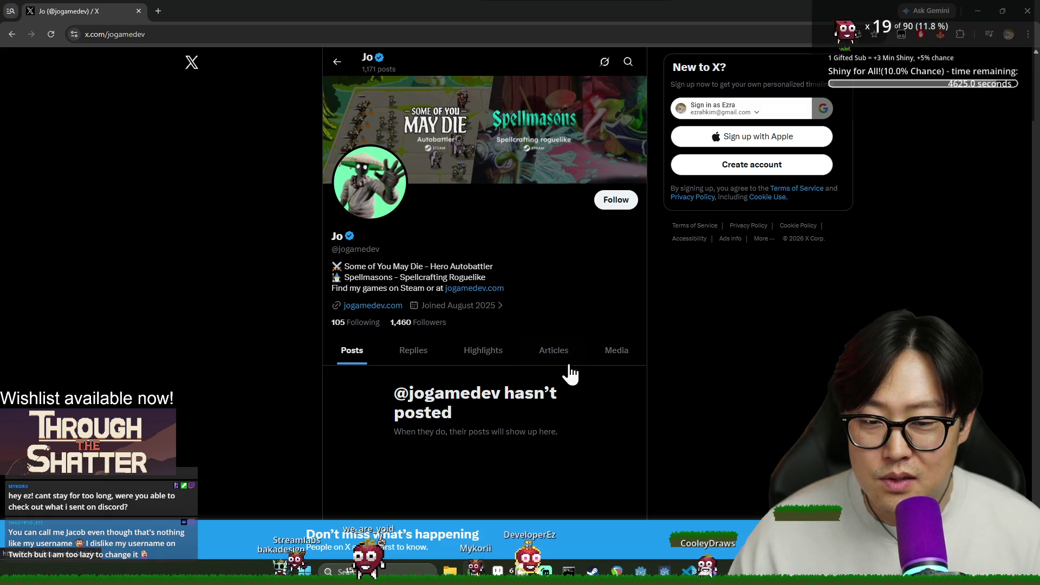
pyautogui.click(12, 34)
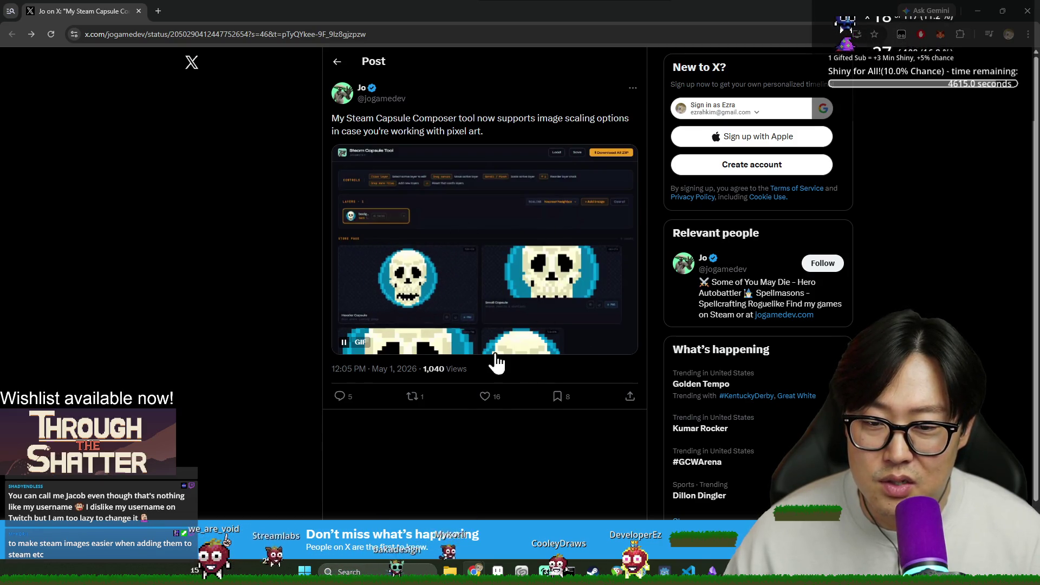
# Check the developer profile's Highlights, dismiss the login prompt, and return to the Steam Capsule Composer post.
pyautogui.click(366, 100)
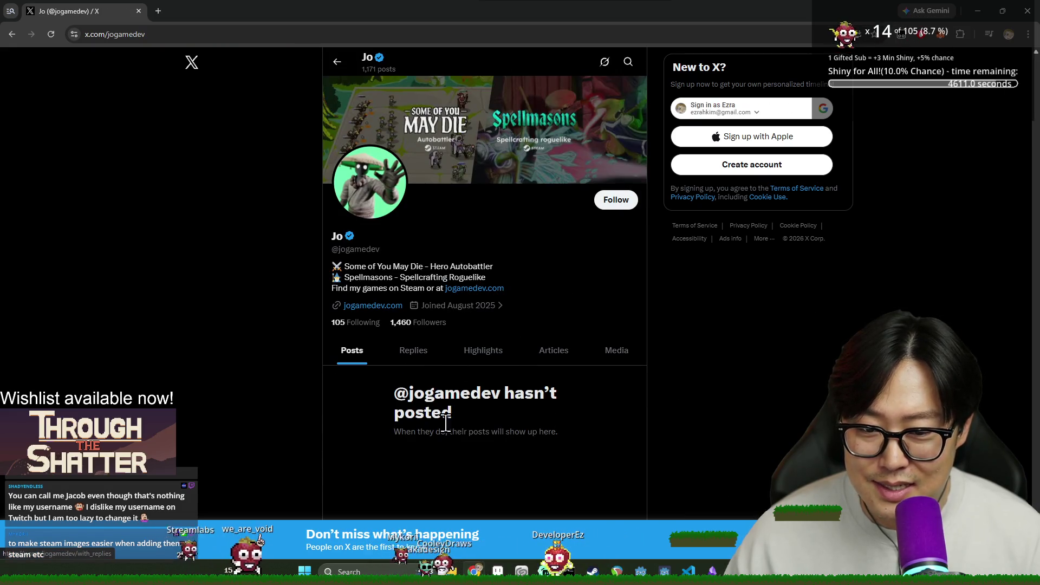
pyautogui.click(468, 363)
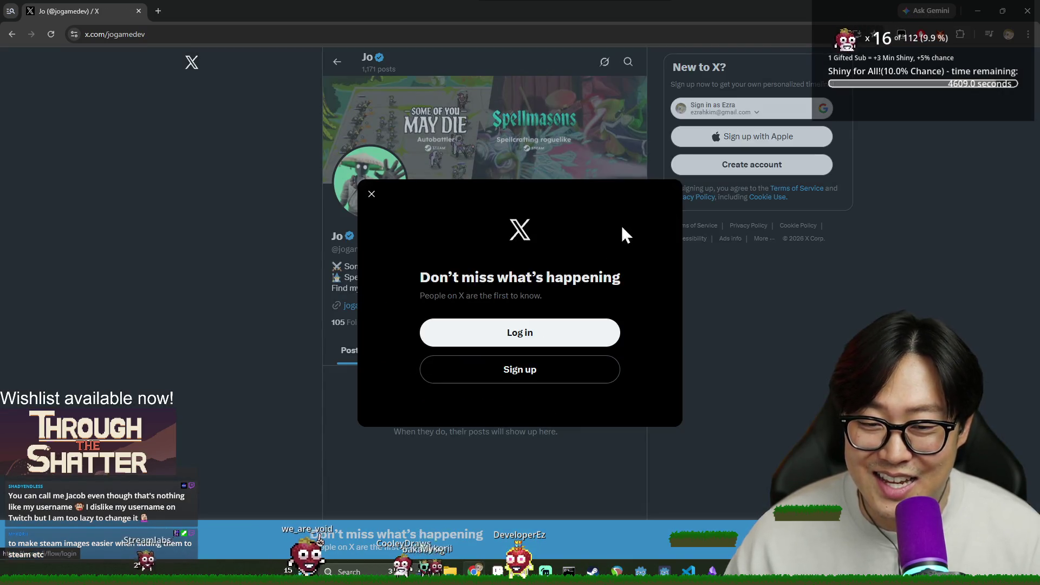
pyautogui.click(372, 195)
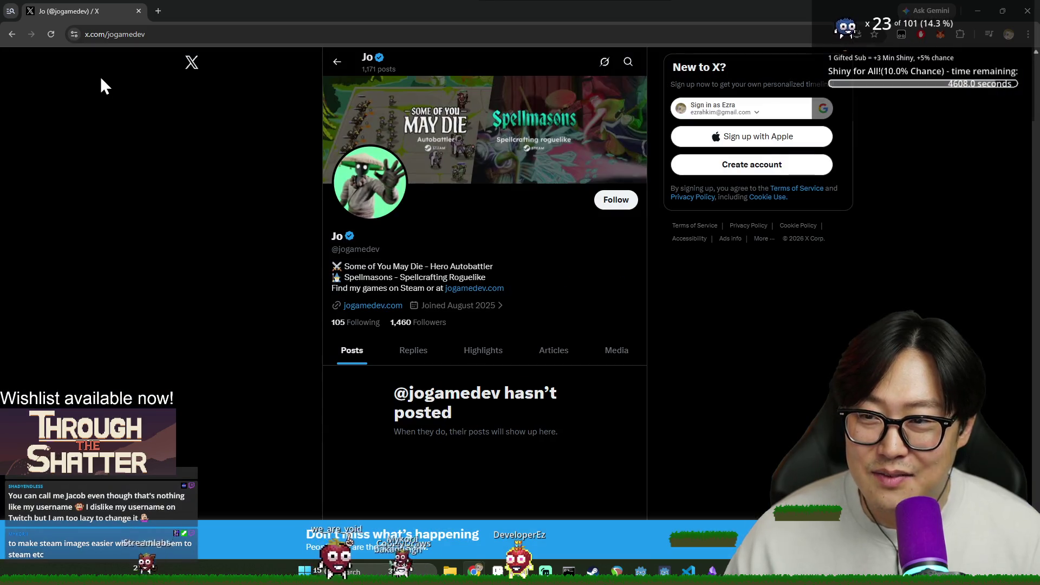
pyautogui.click(6, 39)
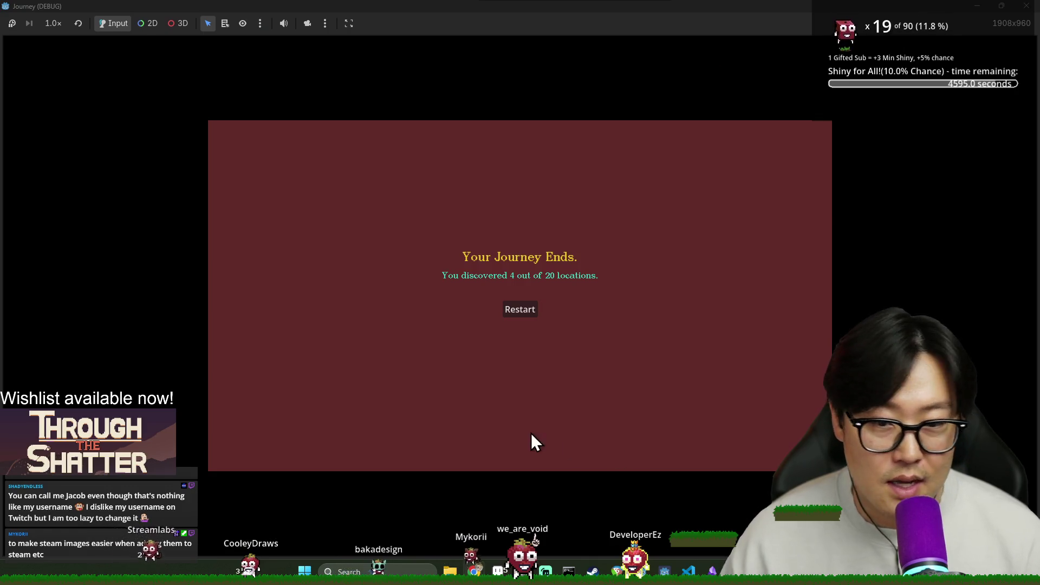
# Restart from the 'Your Journey Ends' screen and start a New Game.
pyautogui.click(522, 314)
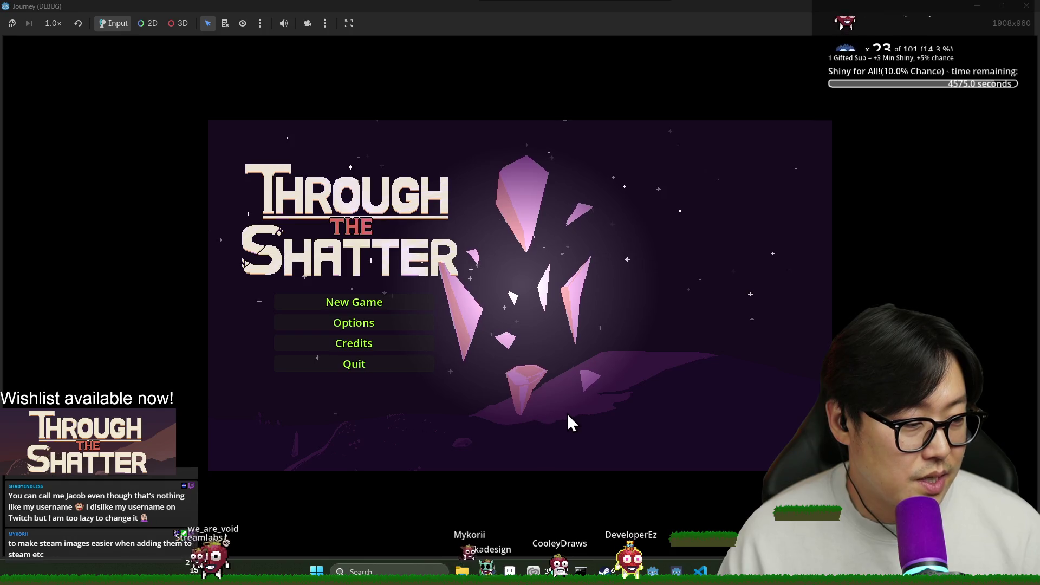
pyautogui.click(350, 301)
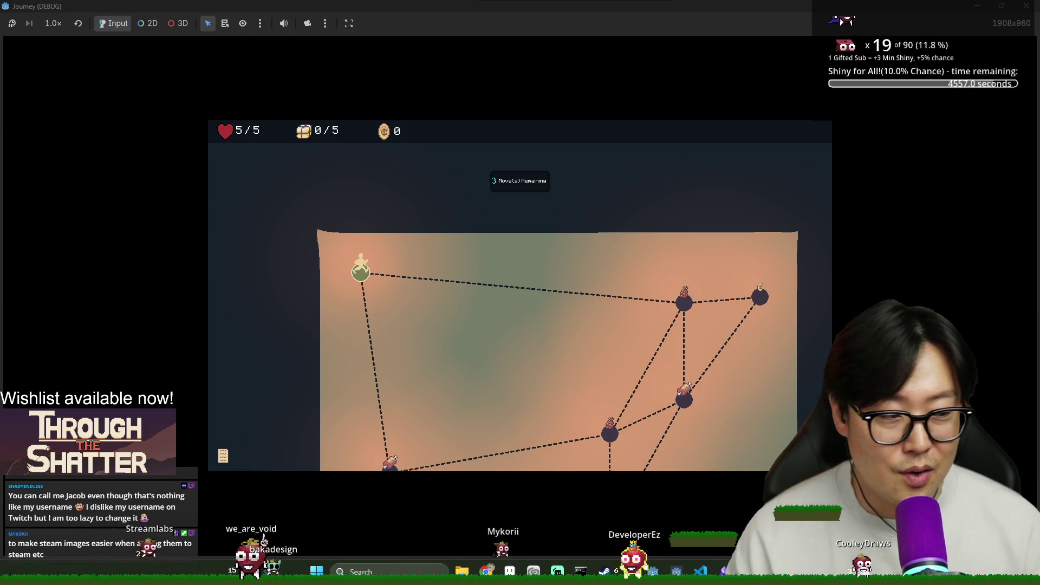
# Walk the explore map through the grape and meat nodes, gathering supplies and gold.
pyautogui.click(390, 462)
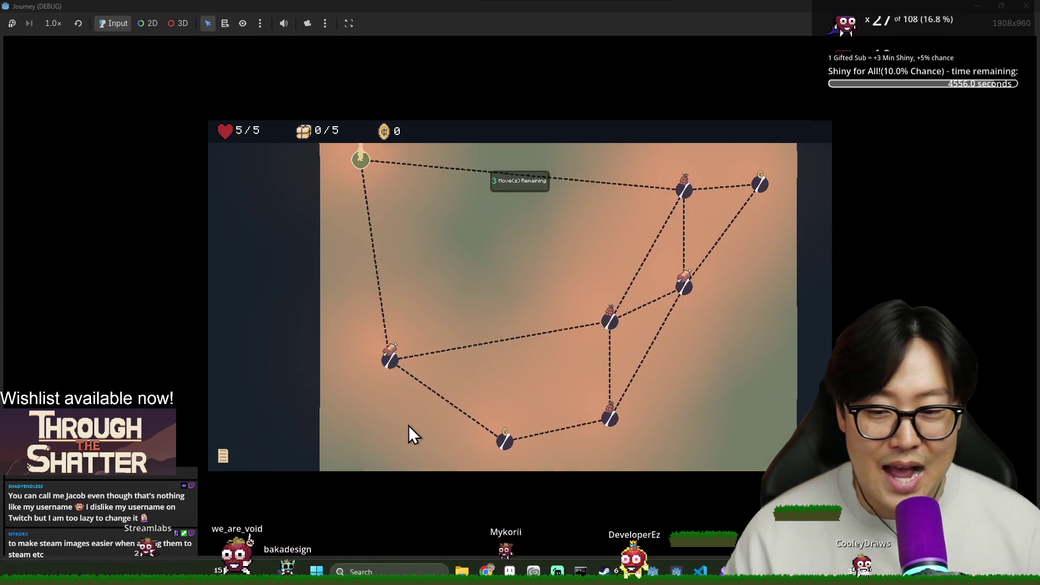
pyautogui.click(506, 444)
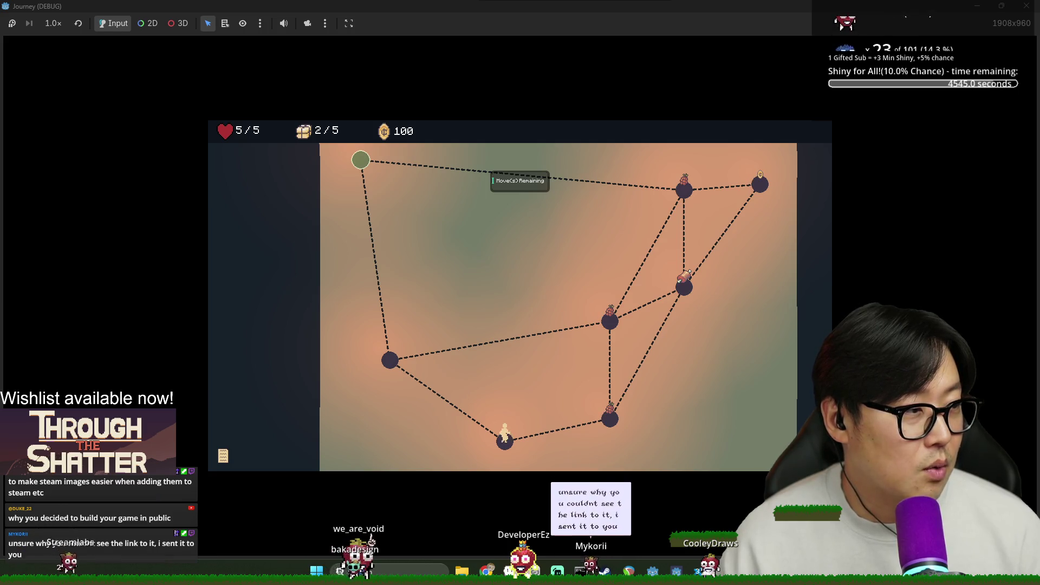
pyautogui.click(612, 420)
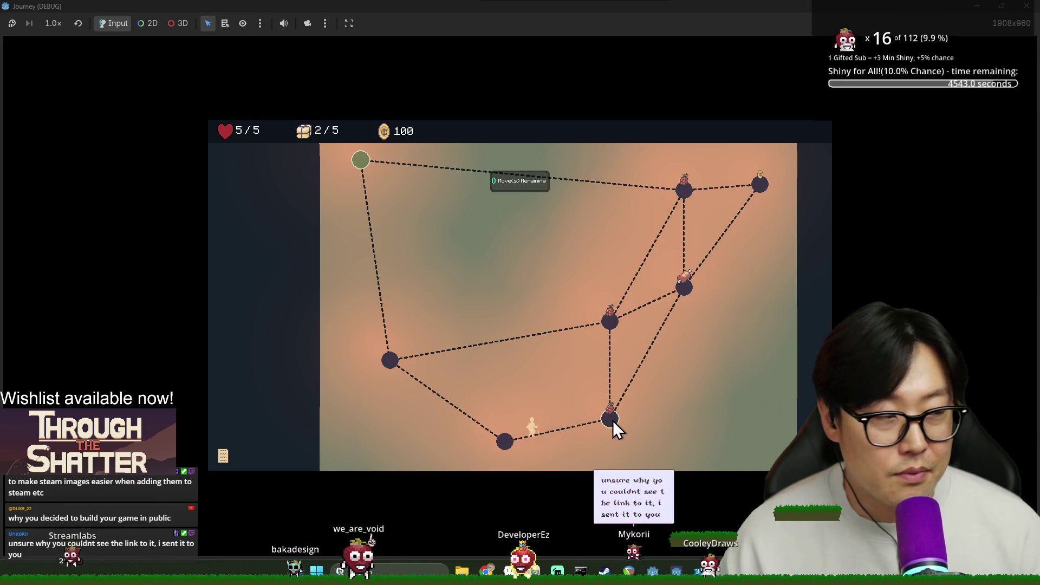
pyautogui.click(613, 320)
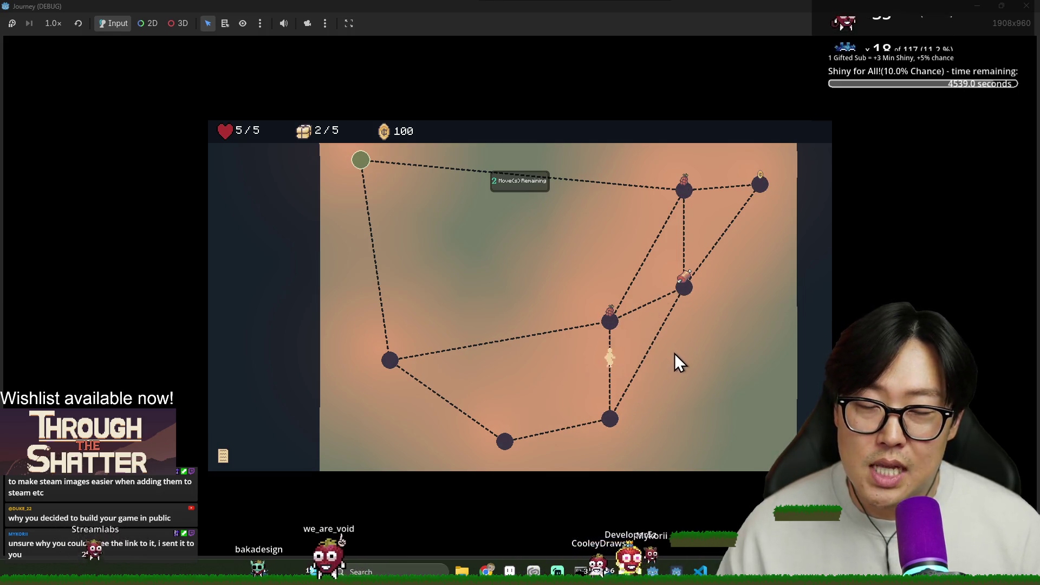
pyautogui.click(688, 295)
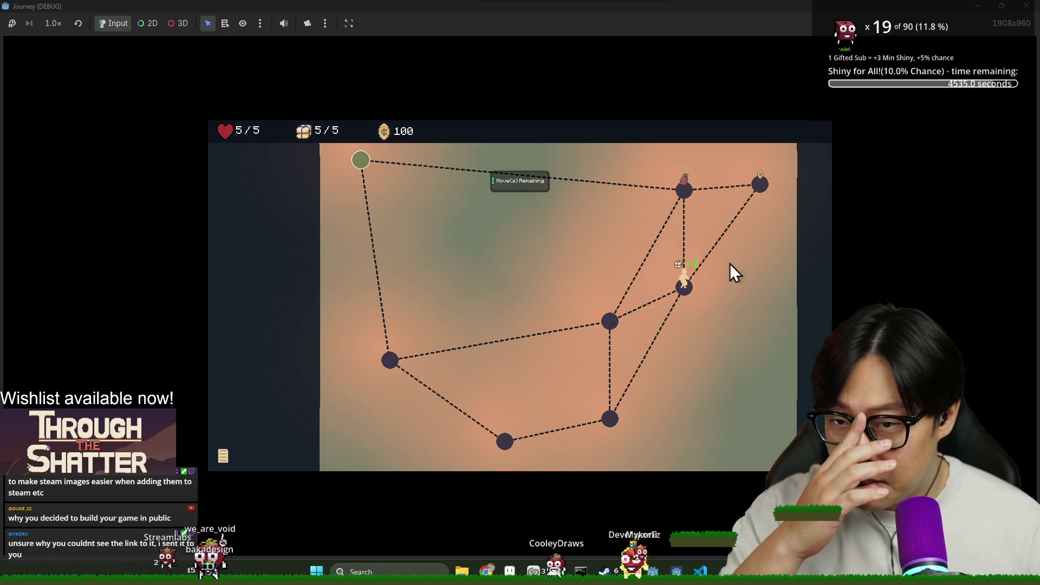
pyautogui.click(755, 187)
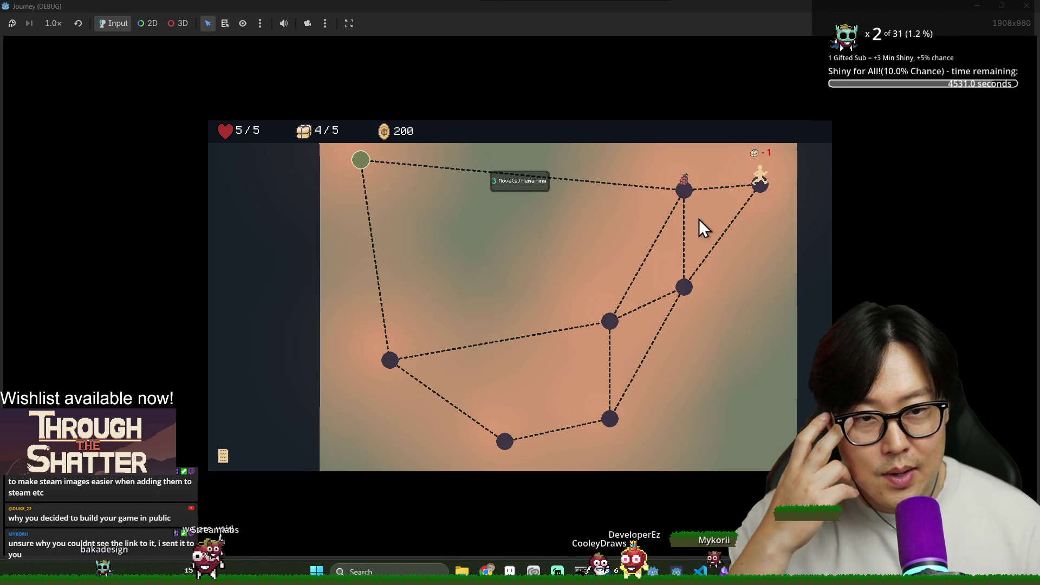
pyautogui.click(684, 196)
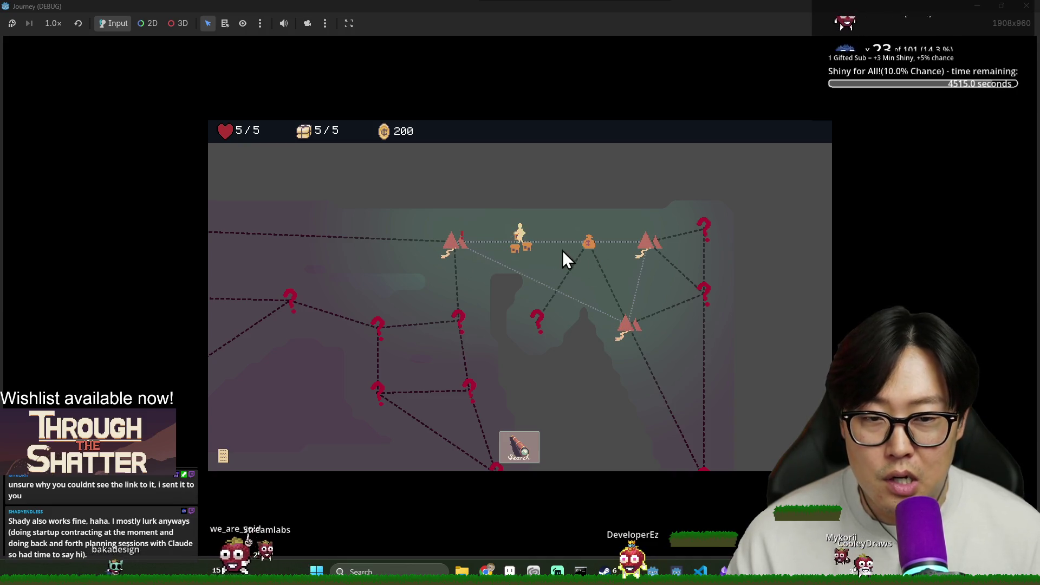
# Travel to the campfire node, search, and walk to the shop node past the shopkeeper's greeting.
pyautogui.click(589, 246)
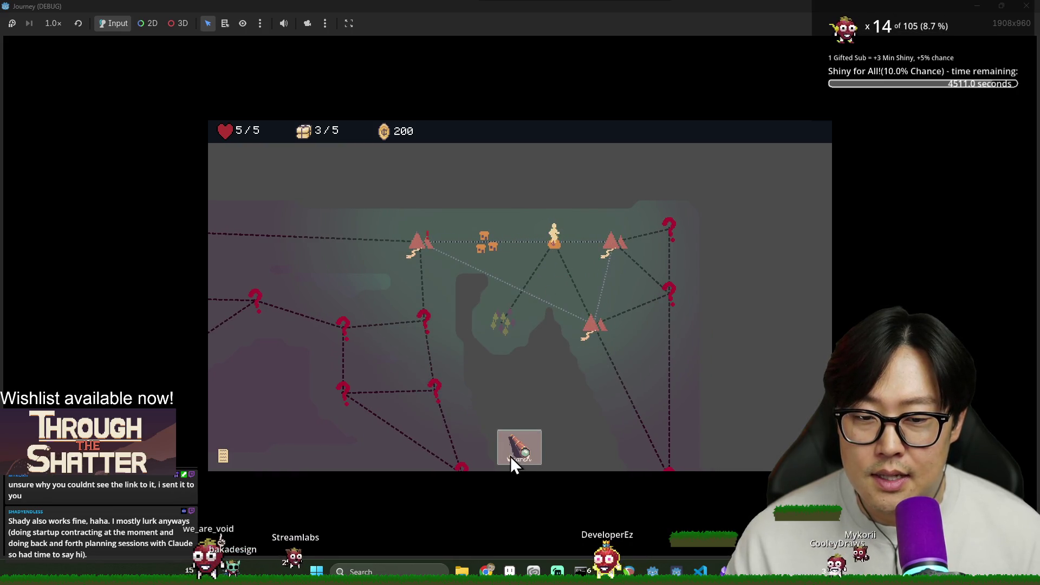
pyautogui.click(510, 456)
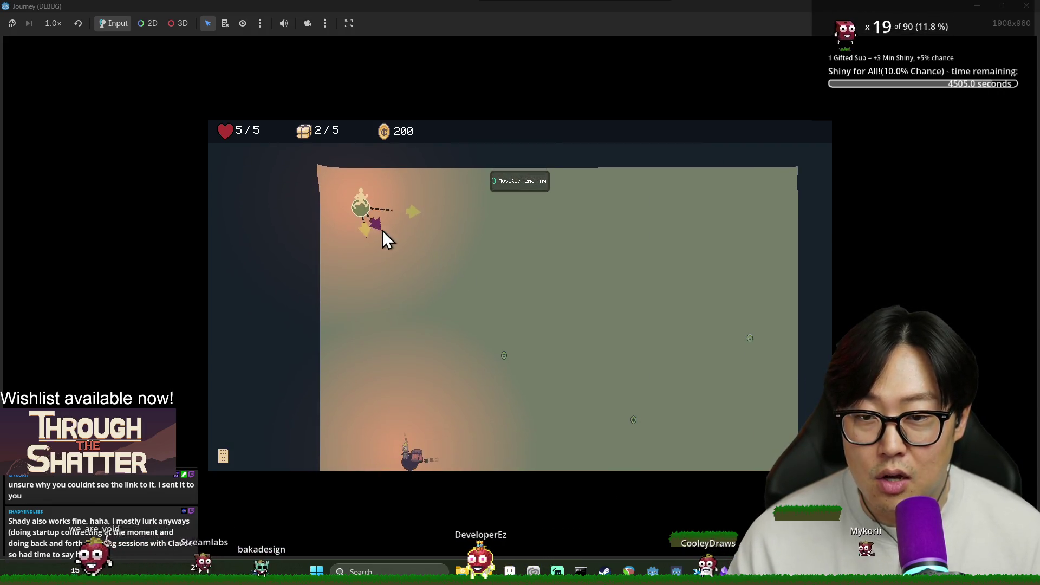
pyautogui.click(358, 240)
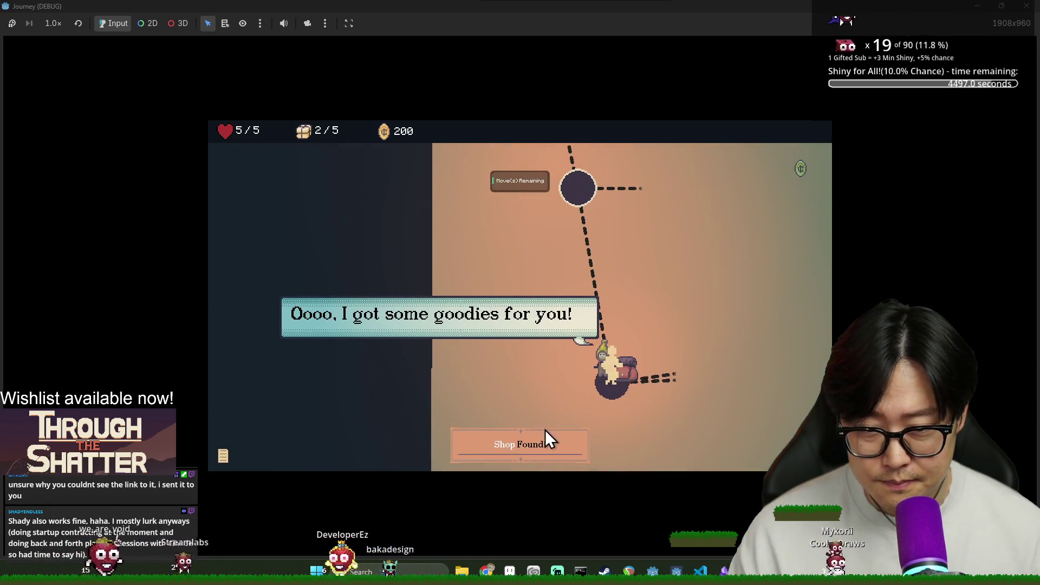
pyautogui.click(605, 405)
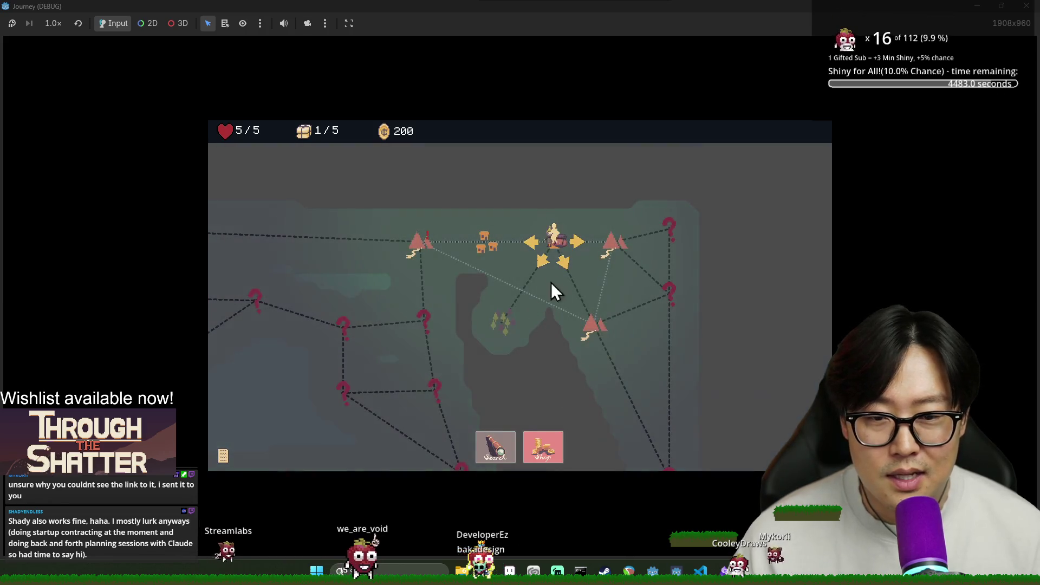
# Buy the Comfort Boots for all 200 gold and travel to the middle mountain node.
pyautogui.click(553, 449)
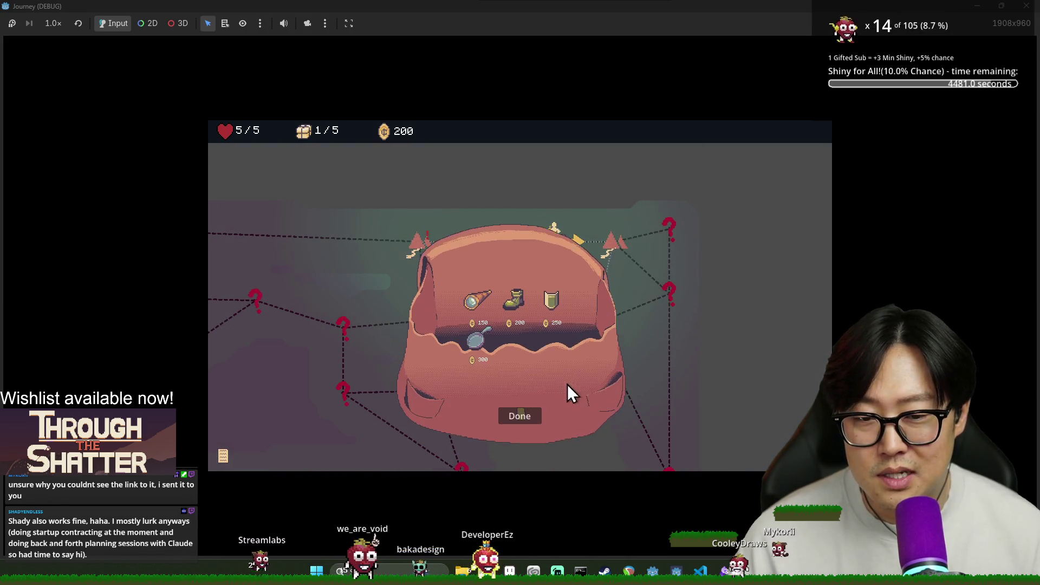
pyautogui.click(521, 273)
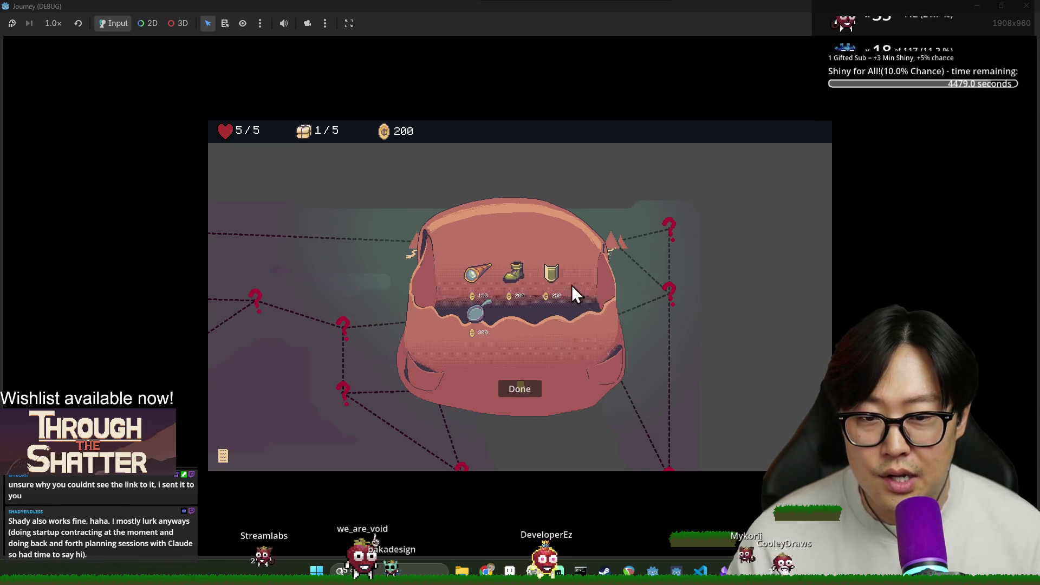
pyautogui.click(533, 395)
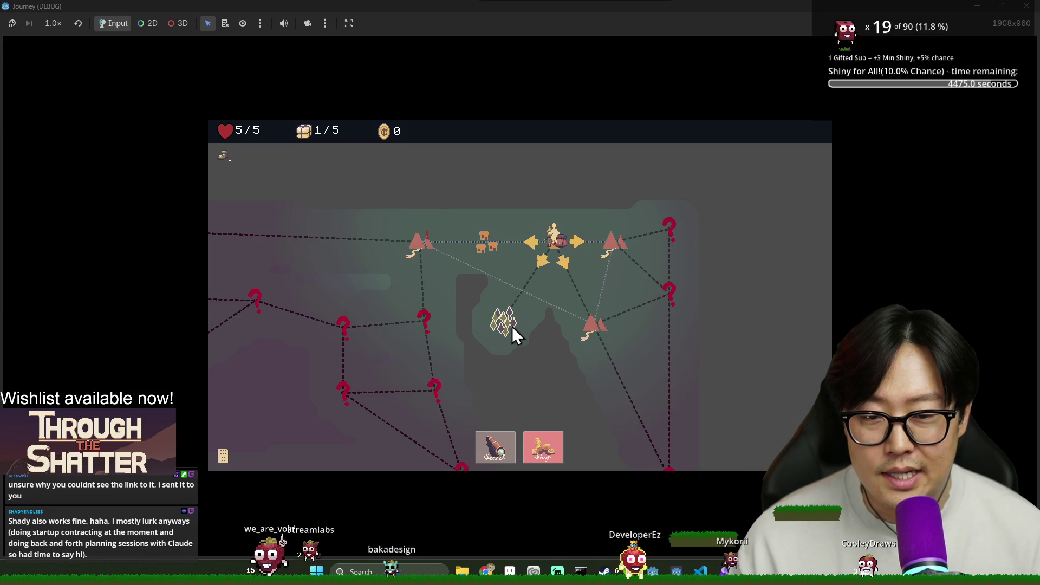
pyautogui.click(606, 245)
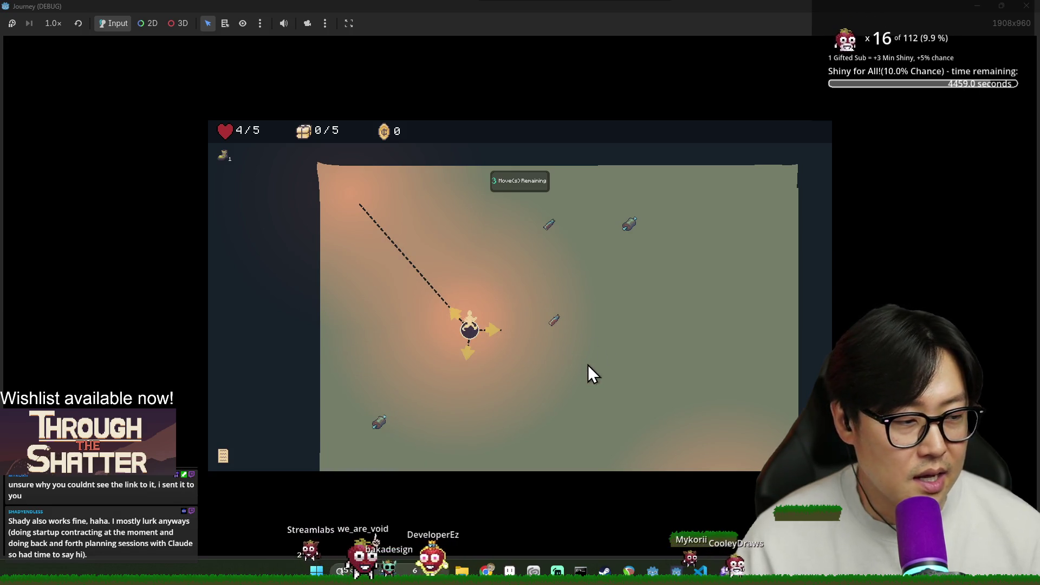
# Close the Steam Capsule Tool browser tab, then move the explorer to the right-hand node.
pyautogui.hotkey('alt', 'Tab')
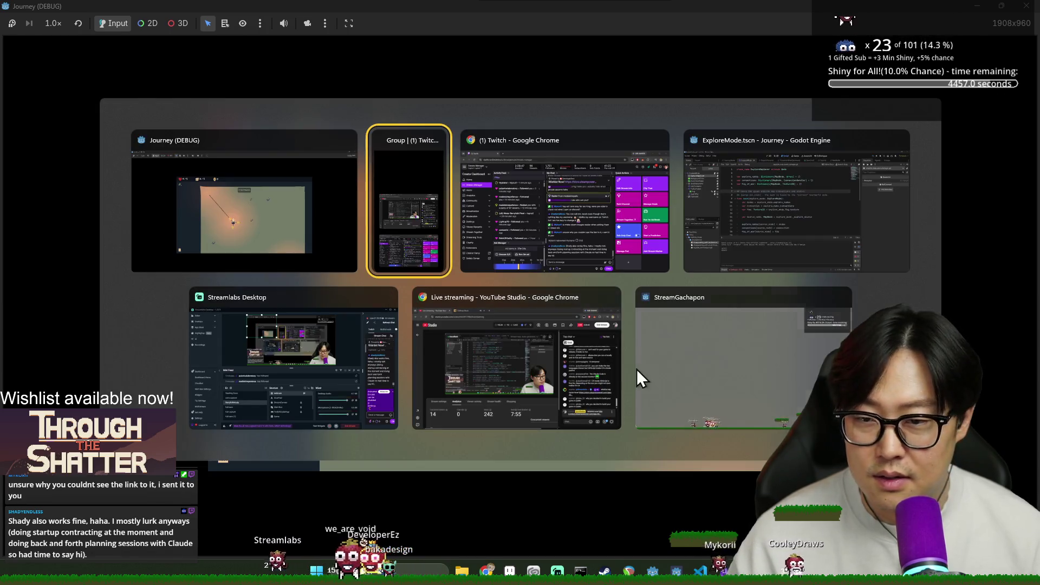
pyautogui.press('Escape')
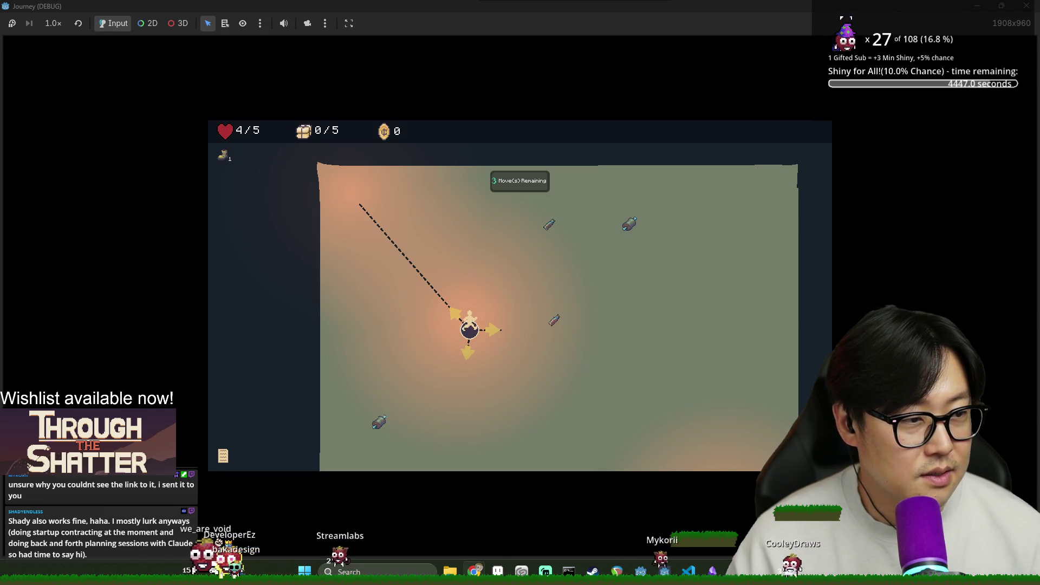
pyautogui.hotkey('alt', 'Tab')
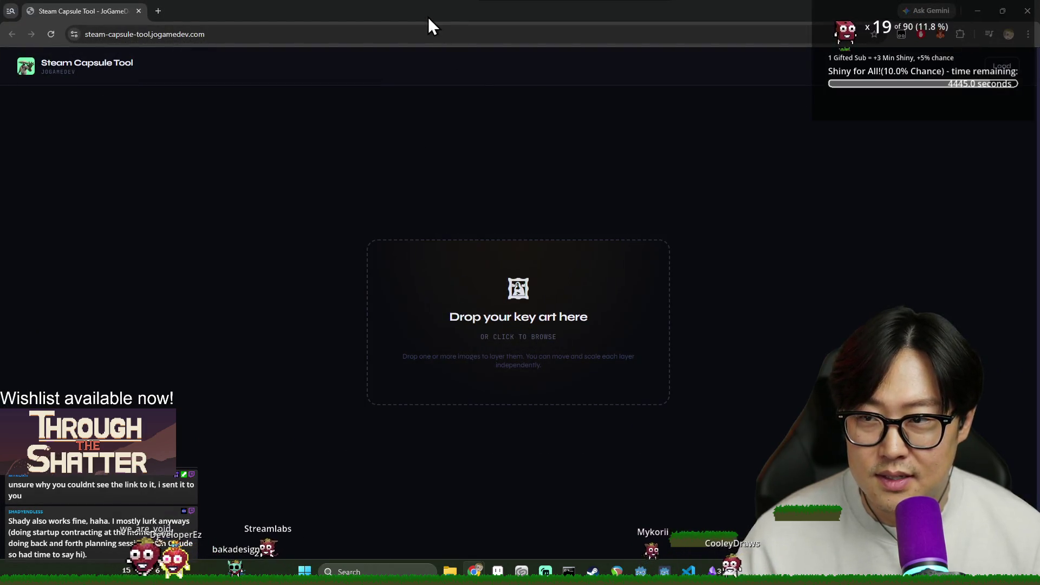
pyautogui.click(139, 10)
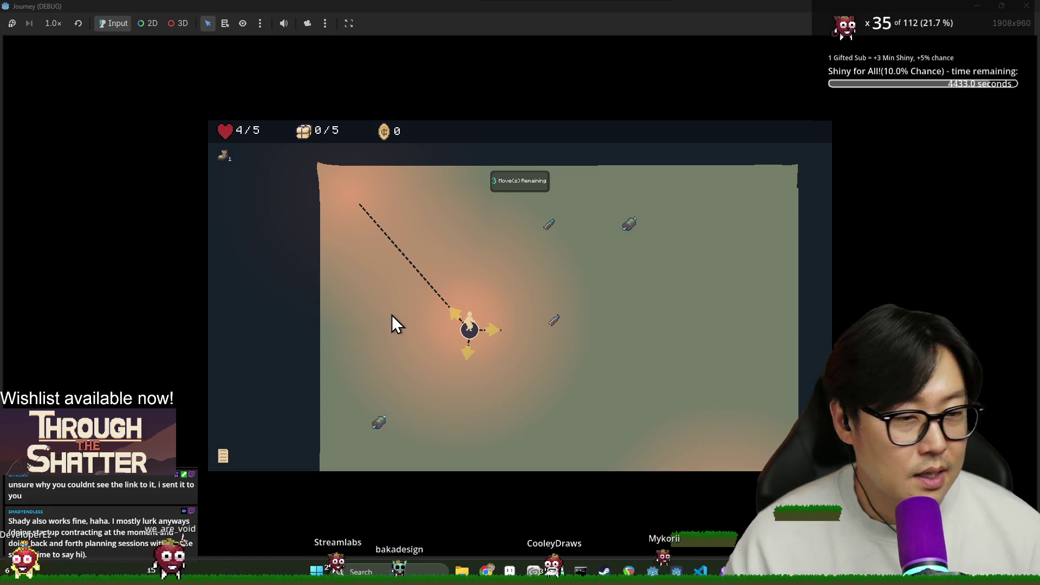
pyautogui.click(493, 337)
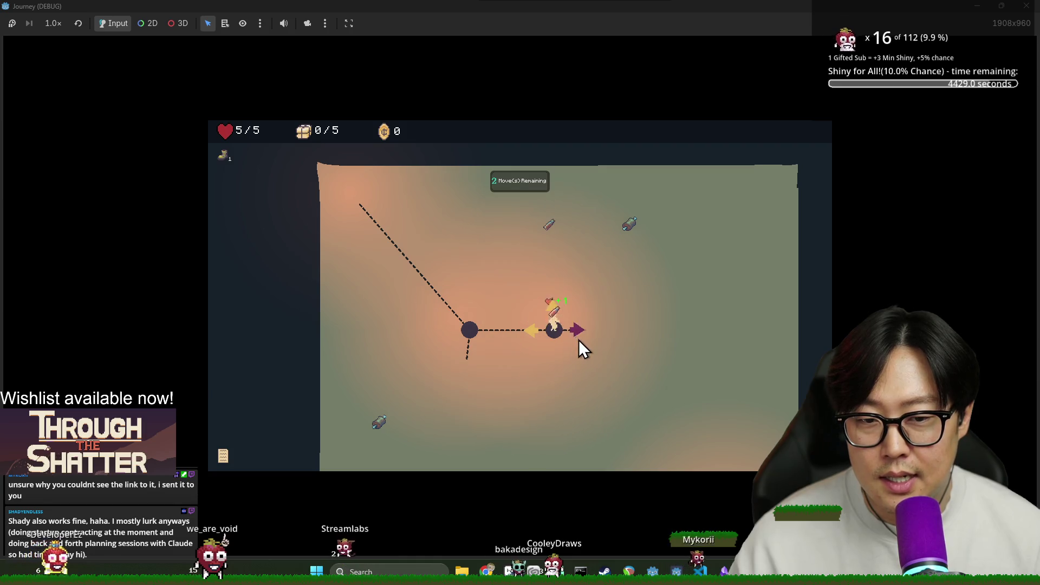
# Spend the remaining moves collecting items up to 3/5 supplies until the world map returns.
pyautogui.click(557, 319)
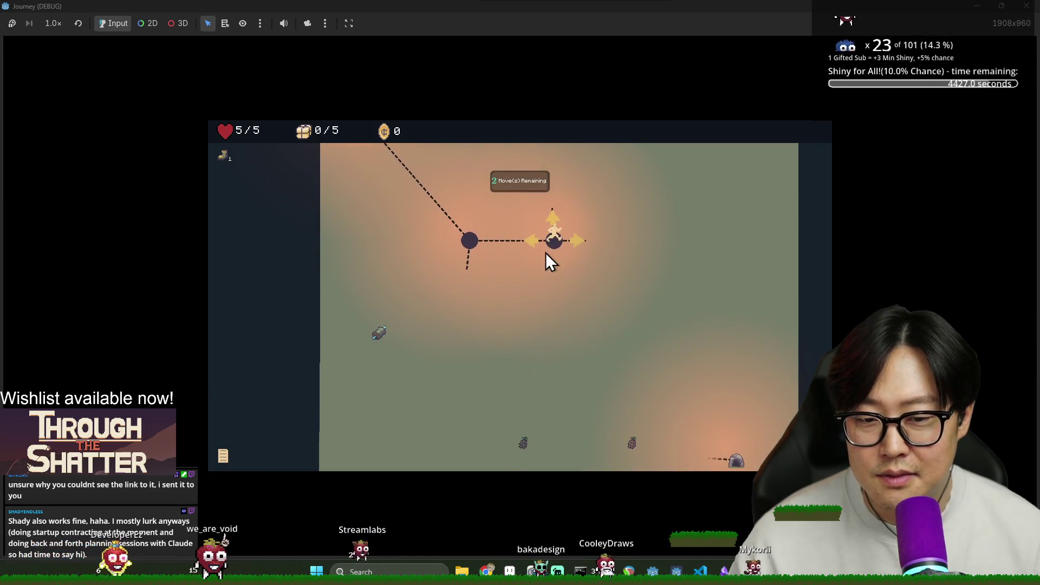
pyautogui.click(468, 259)
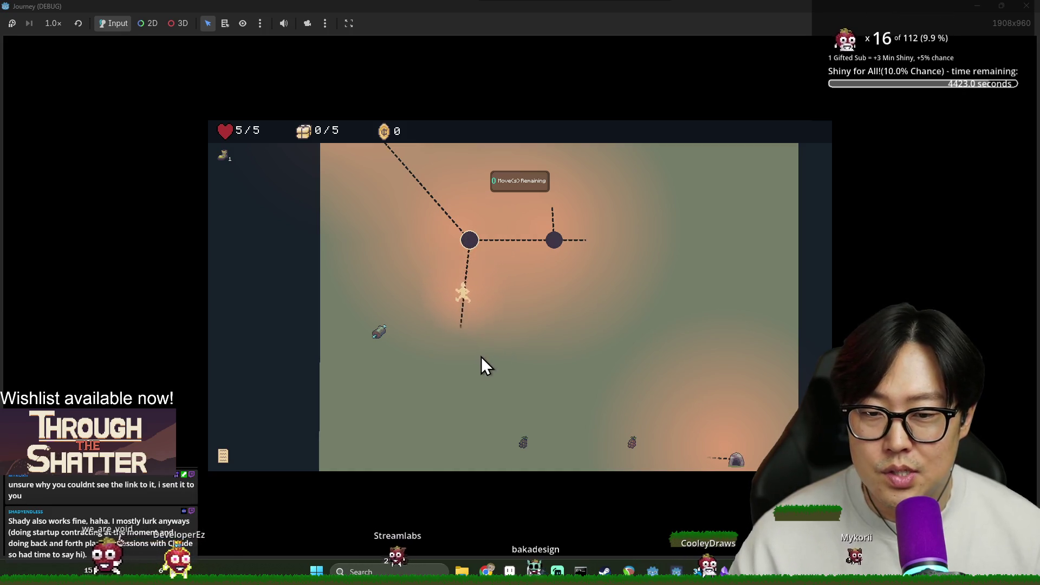
pyautogui.click(434, 343)
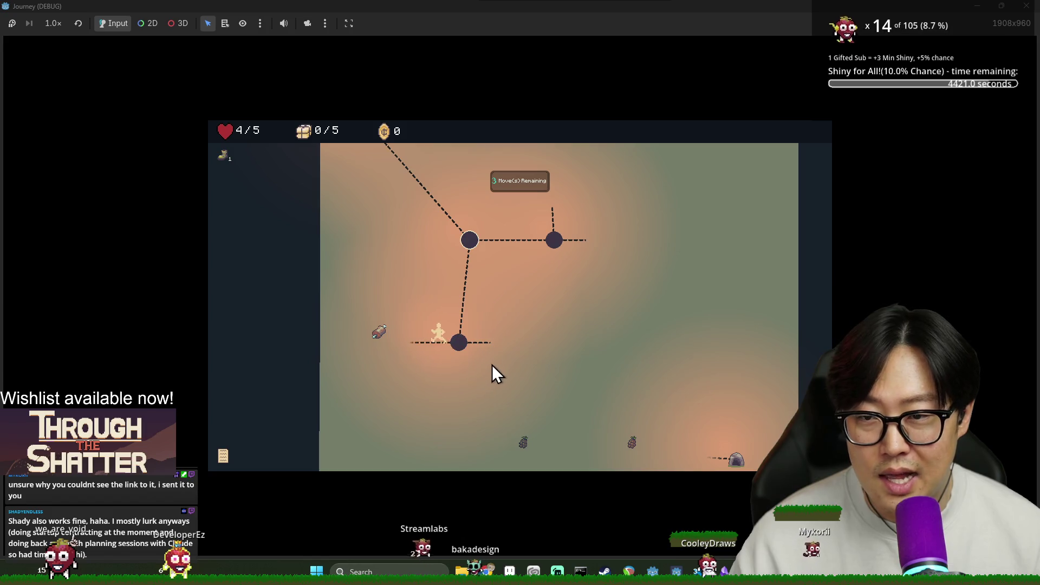
pyautogui.click(403, 343)
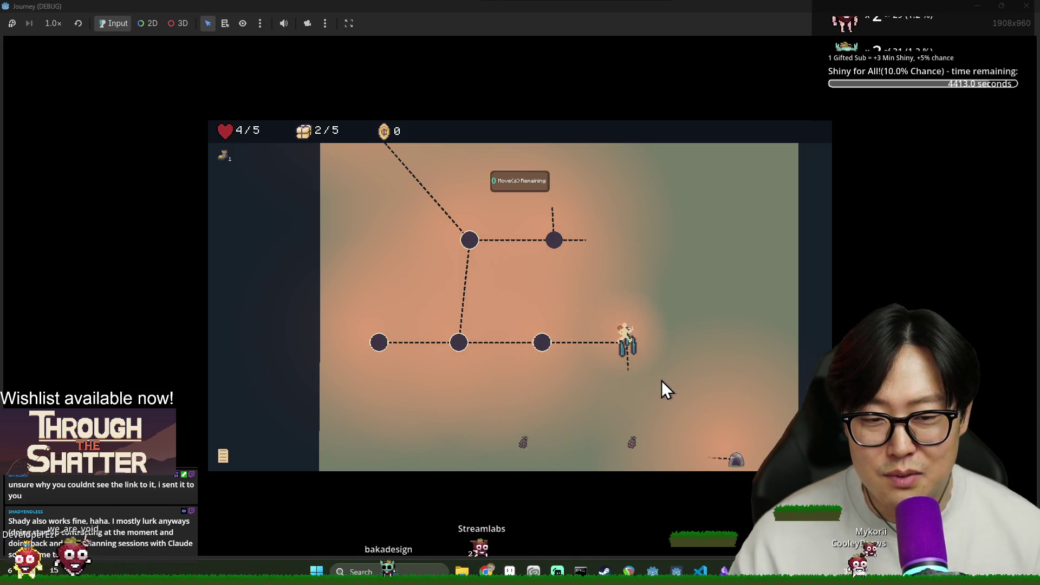
pyautogui.click(608, 360)
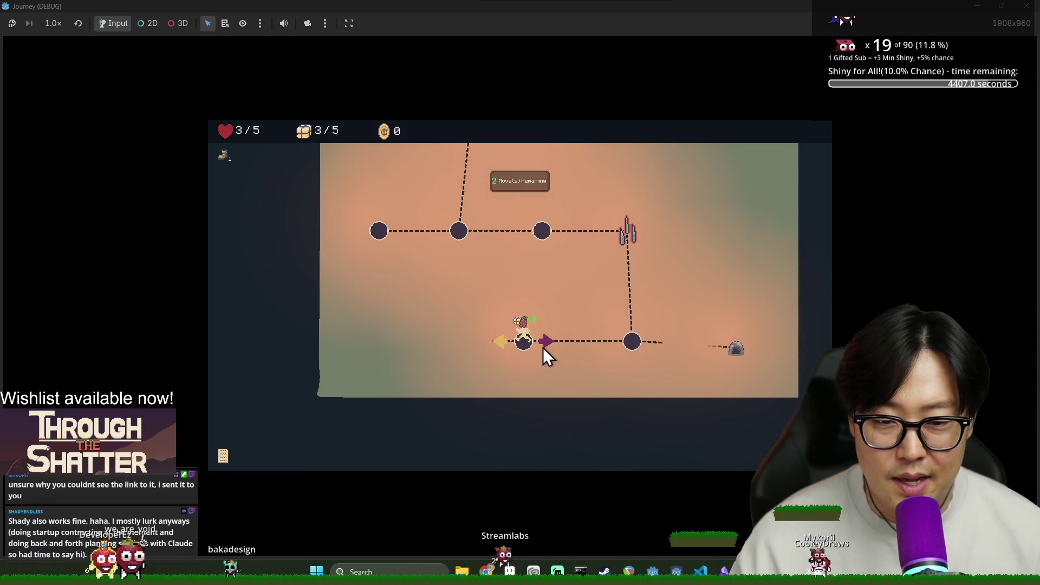
pyautogui.click(553, 355)
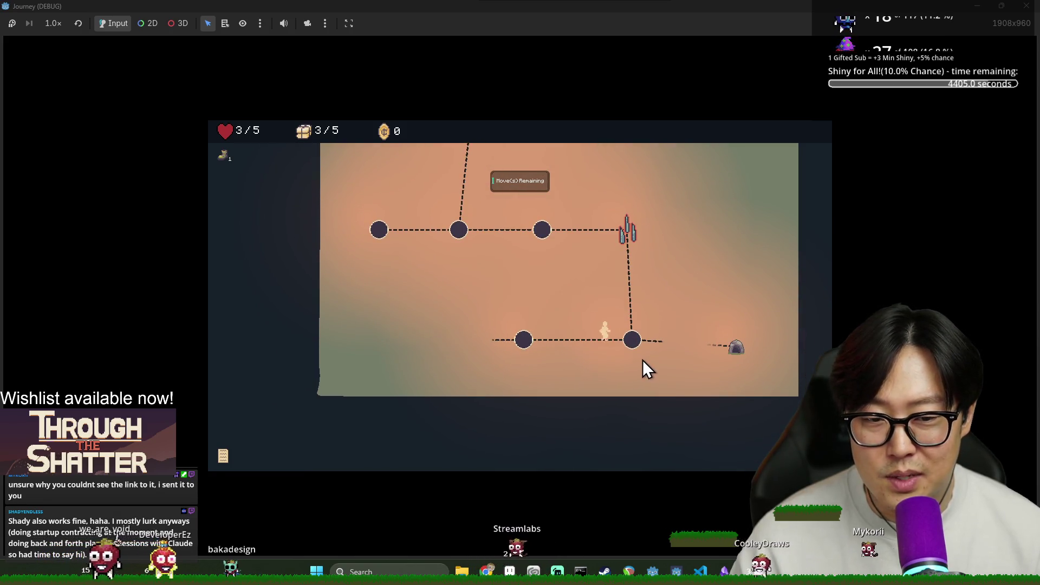
pyautogui.click(654, 340)
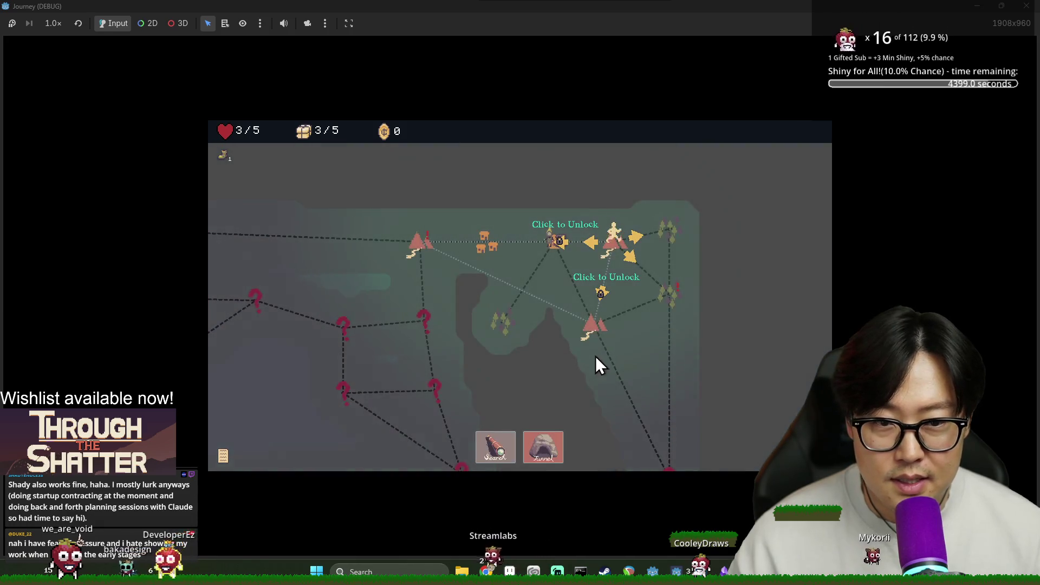
# Tunnel to the tent location to trigger the Void machine event with extract, smash and reroute choices.
pyautogui.click(539, 452)
pyautogui.click(423, 244)
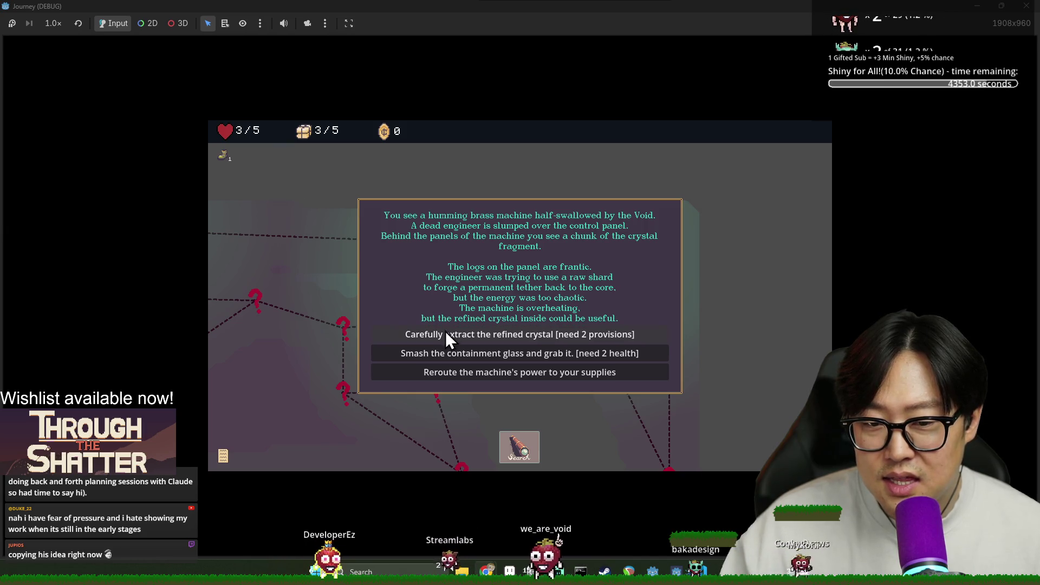
# Carefully extract the refined crystal for 2 provisions, then pick the Healthy Diet upgrade.
pyautogui.click(567, 333)
pyautogui.click(577, 345)
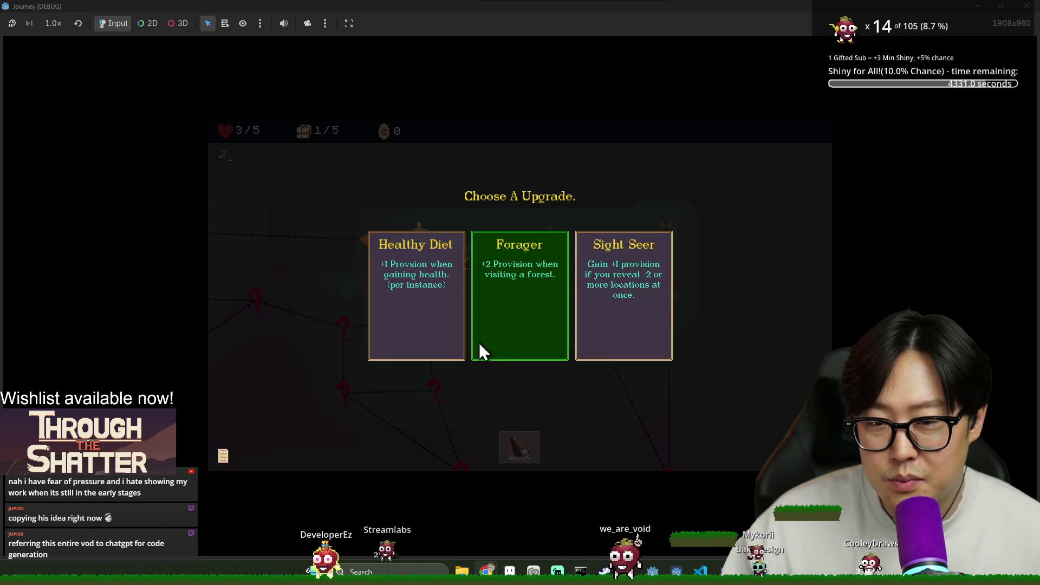
pyautogui.click(408, 283)
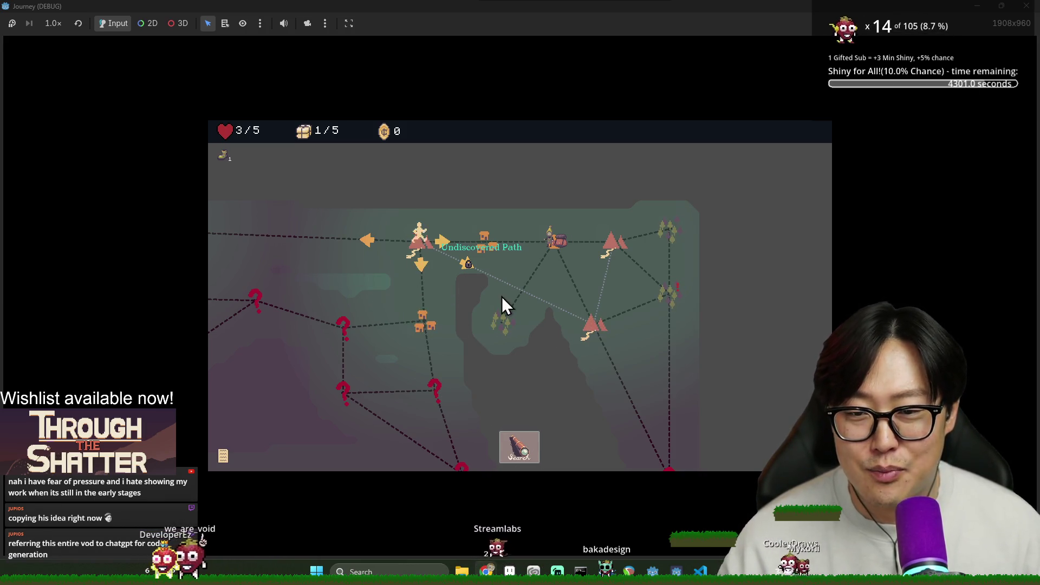
# Pan the map left and right, then search here, spending the last supply (0/5).
pyautogui.press('Left')
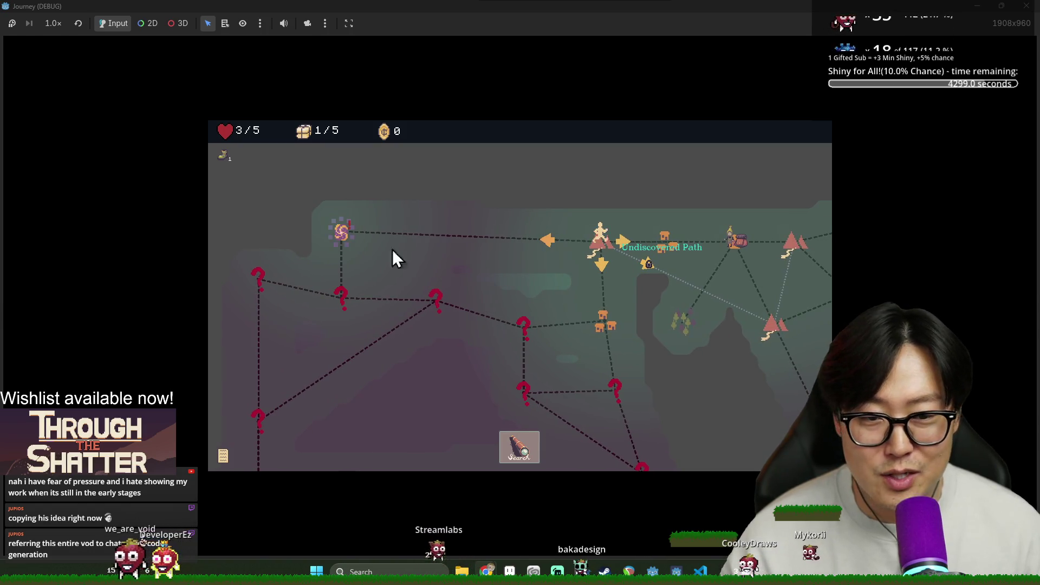
pyautogui.press('Right')
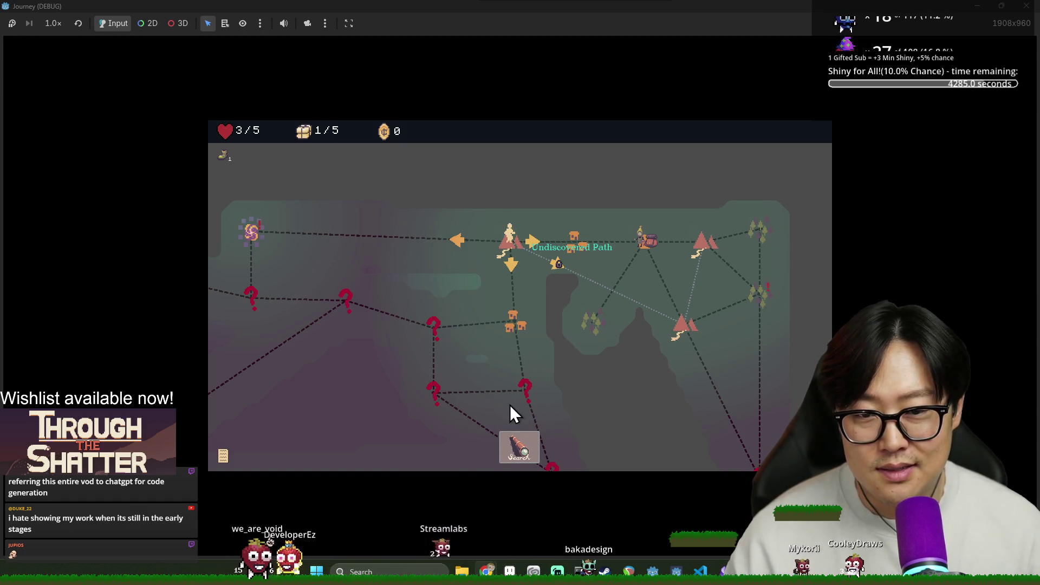
pyautogui.click(530, 439)
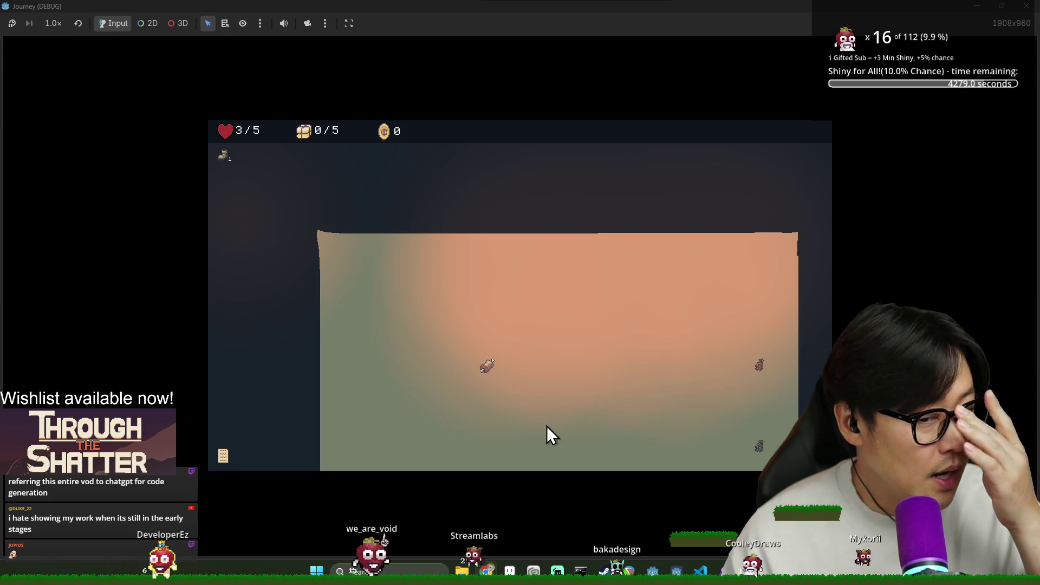
# Lay a path through the area, collecting the bottle and discovering the rest site.
pyautogui.click(455, 349)
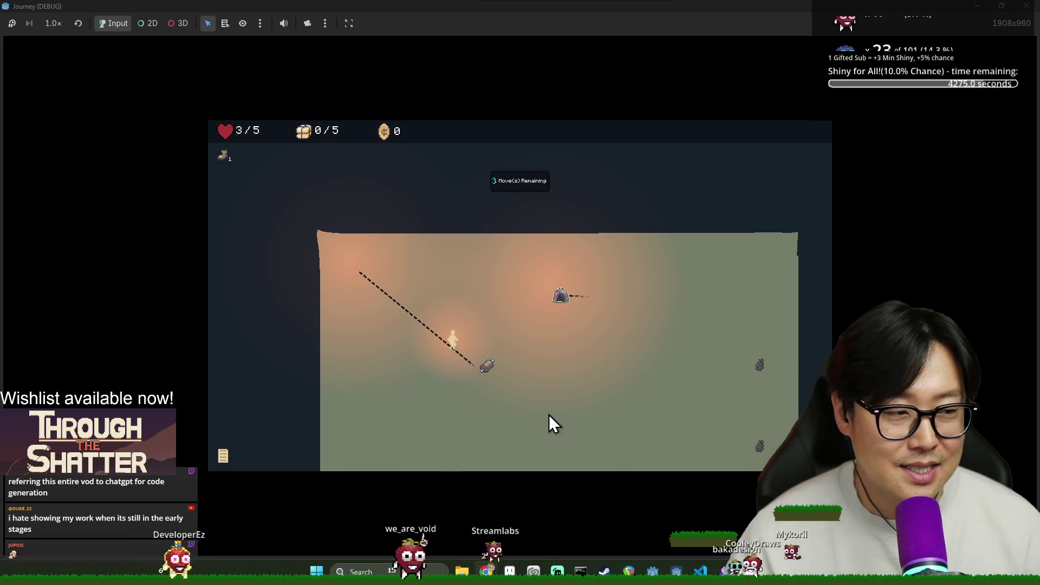
pyautogui.click(497, 421)
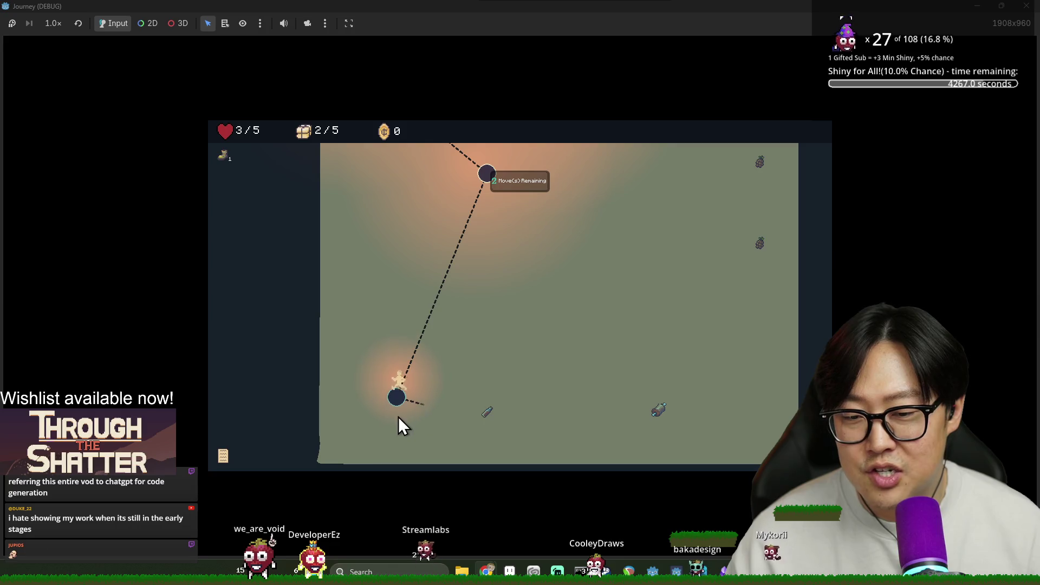
pyautogui.click(460, 414)
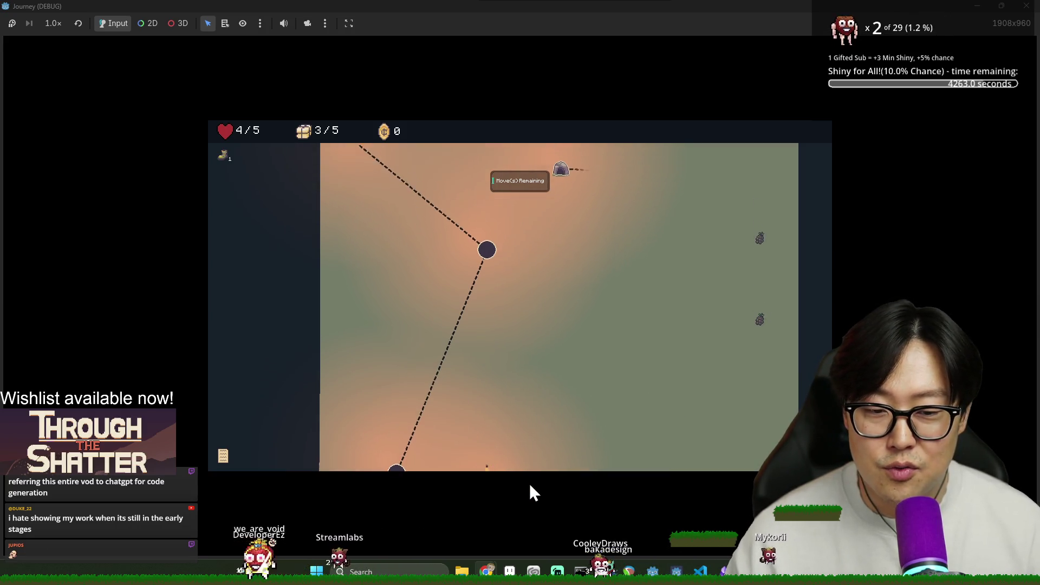
pyautogui.click(529, 481)
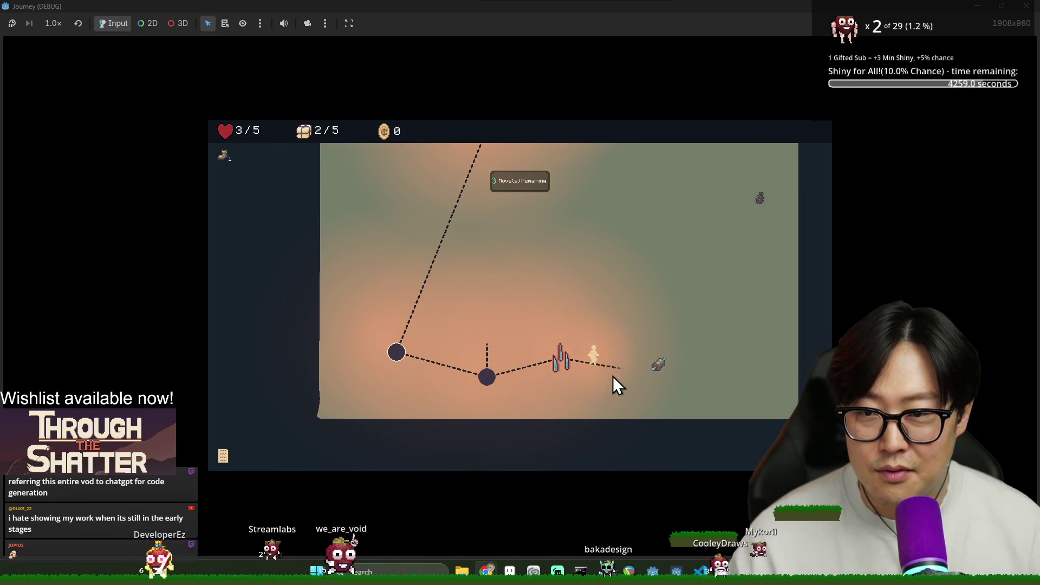
pyautogui.click(659, 375)
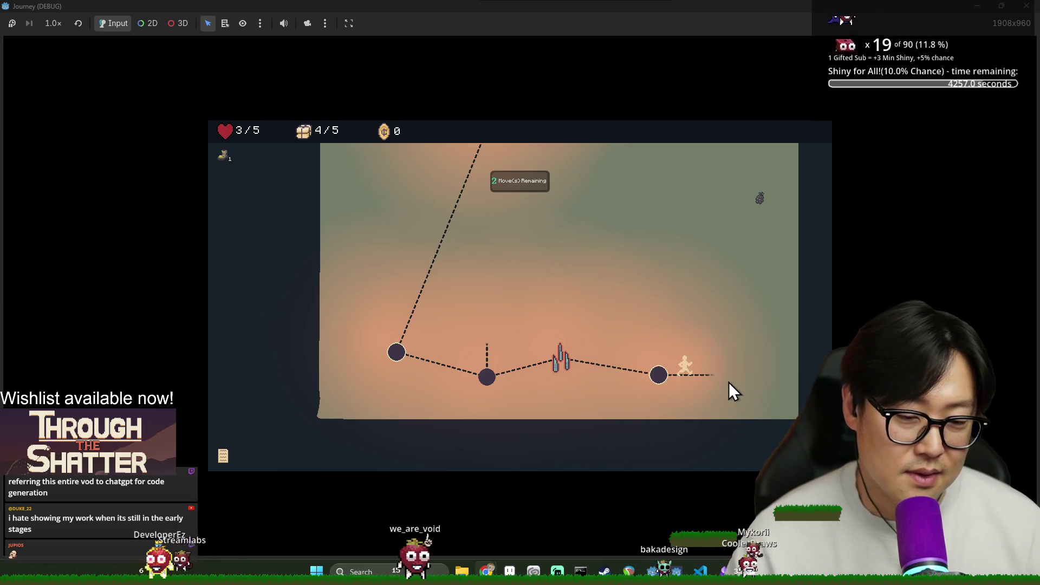
pyautogui.click(759, 377)
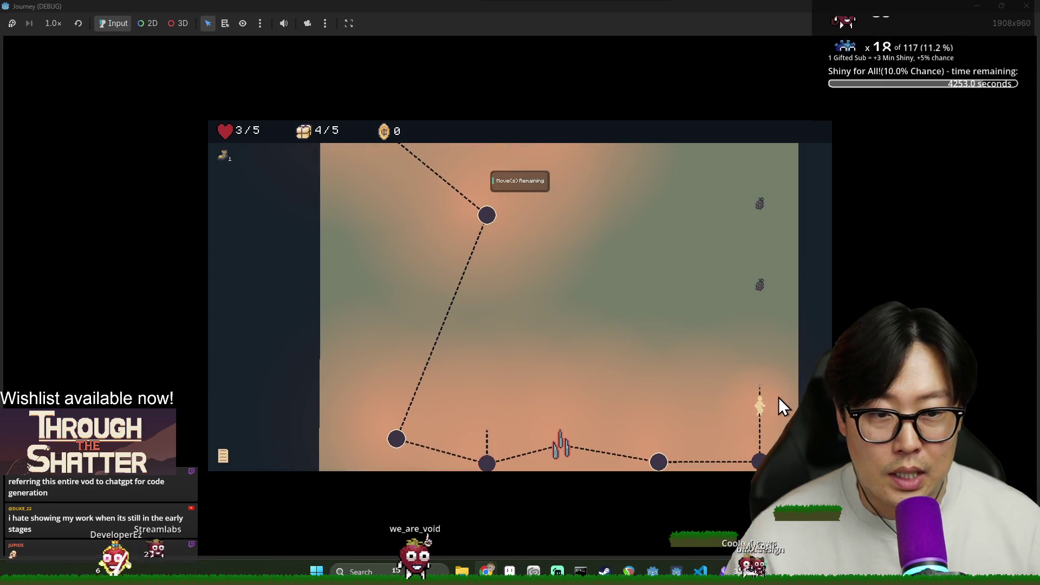
pyautogui.click(775, 393)
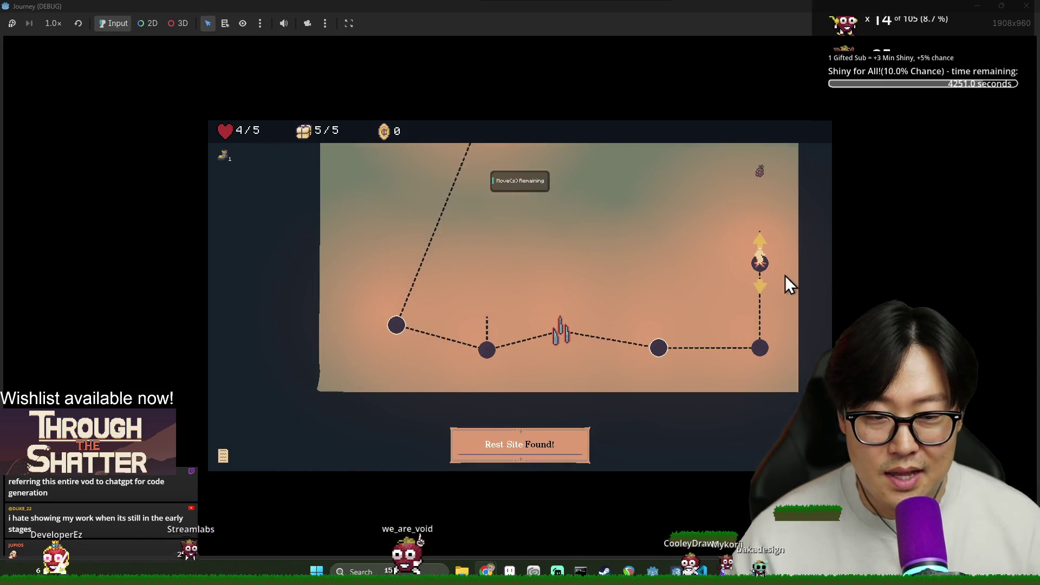
# Use the remaining moves heading up and left until none remain, with supplies refilled to 5/5.
pyautogui.click(760, 238)
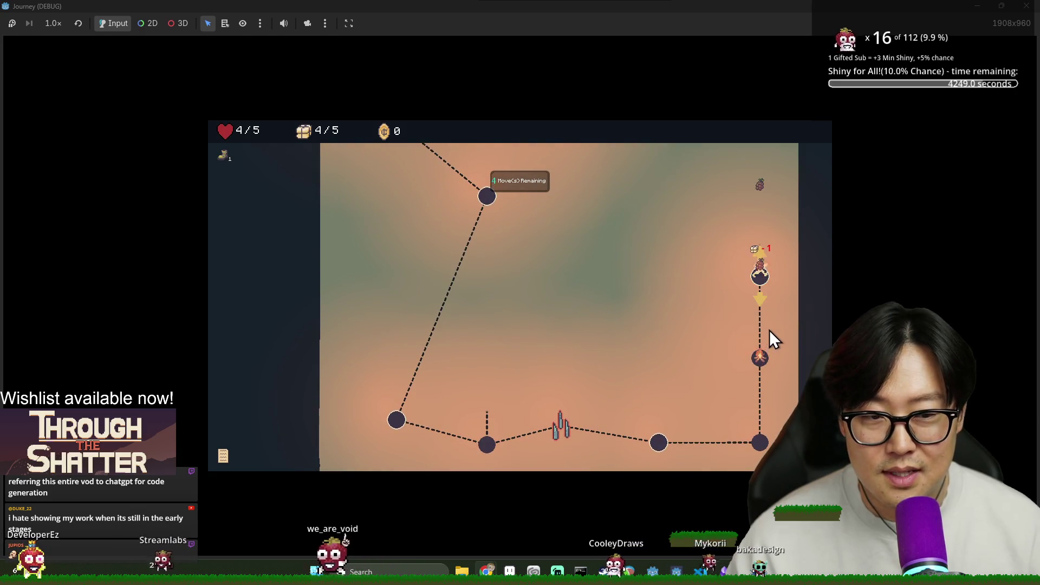
pyautogui.click(766, 279)
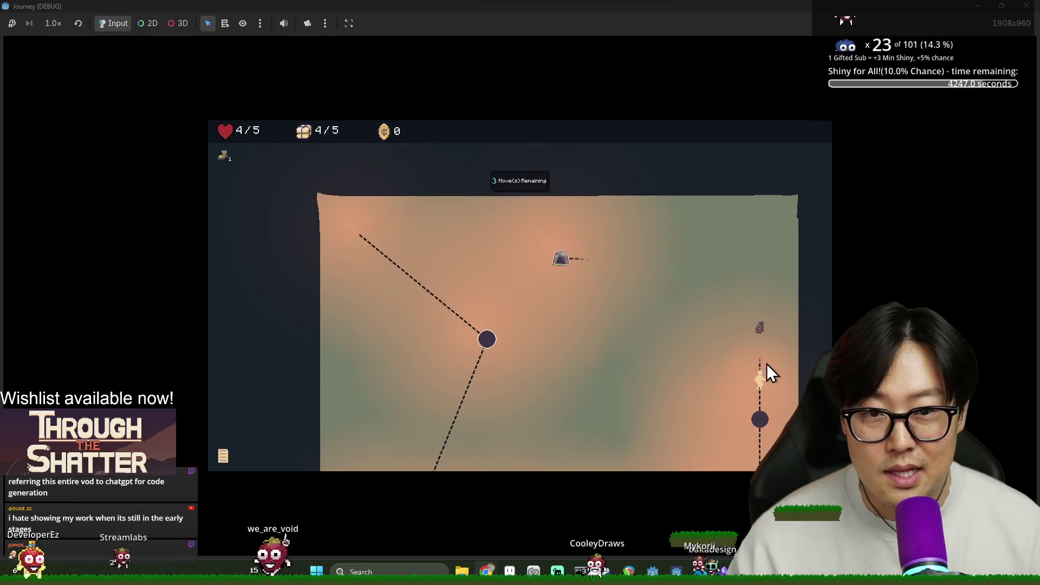
pyautogui.click(755, 371)
pyautogui.click(735, 303)
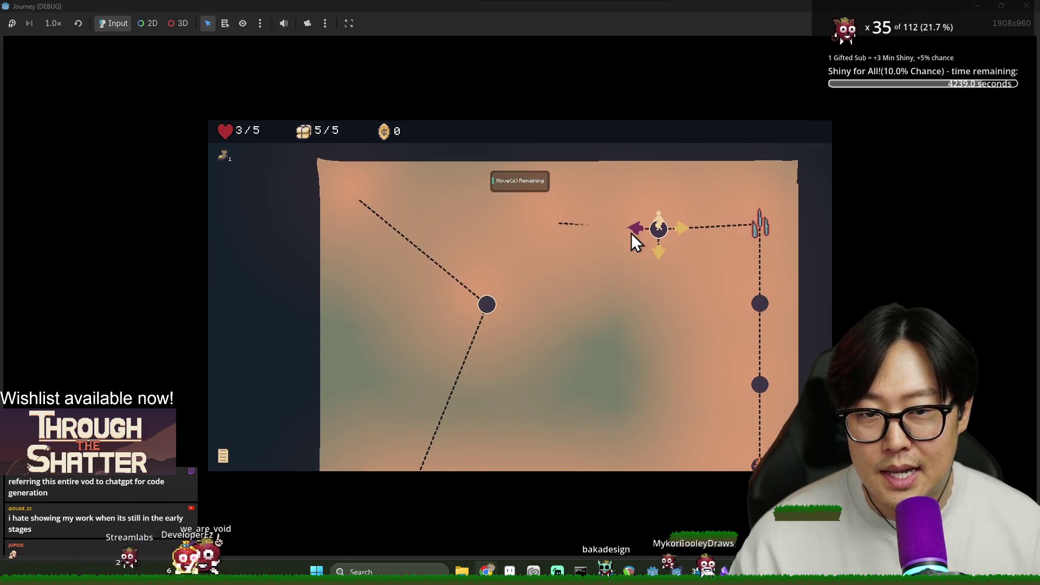
pyautogui.click(633, 232)
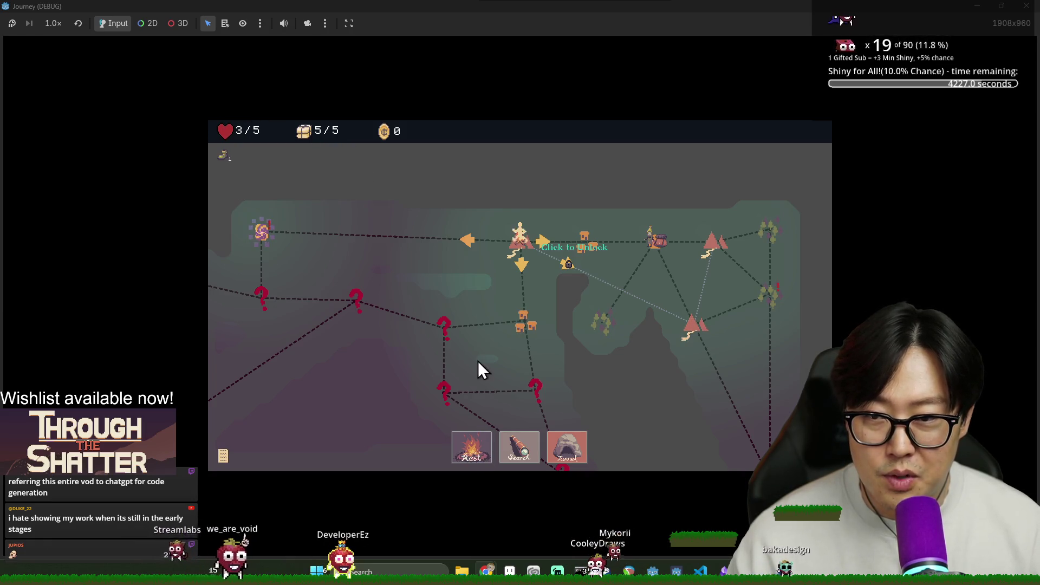
# Rest to restore health to 5/5, then check the log for the Healthy Diet provision bonus.
pyautogui.click(472, 445)
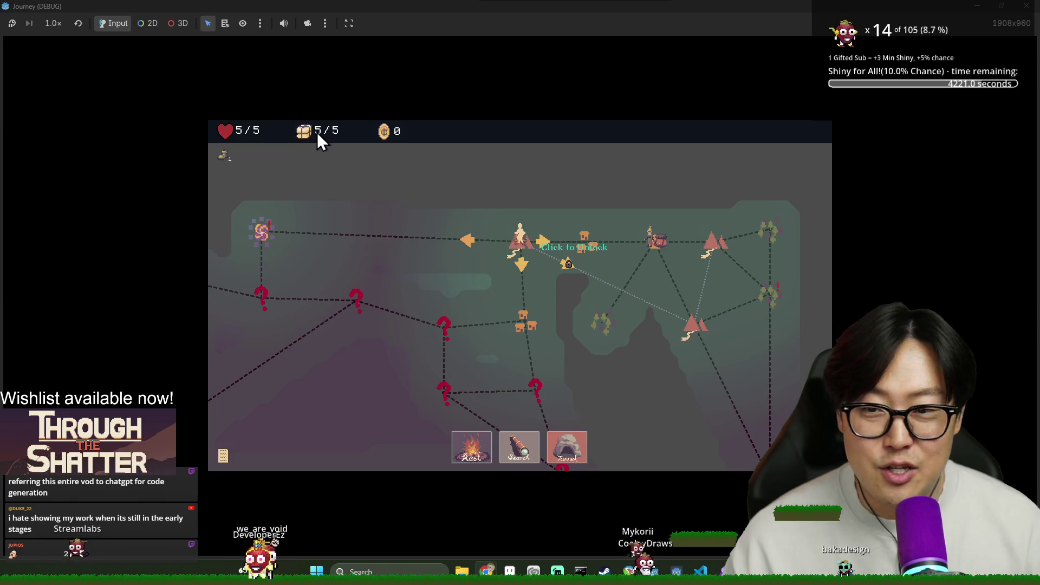
pyautogui.click(223, 455)
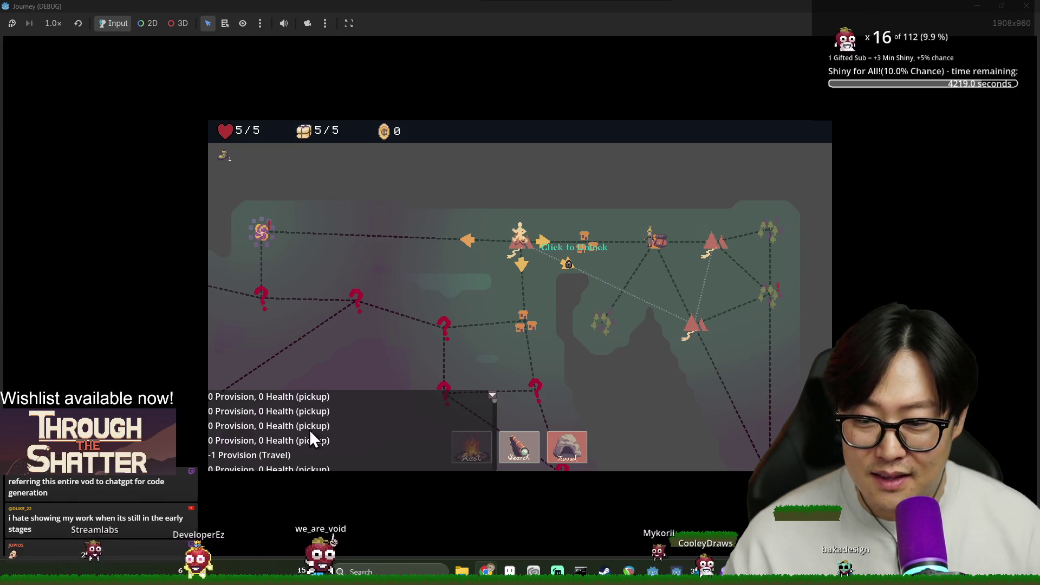
pyautogui.moveTo(493, 408); pyautogui.dragTo(496, 480)
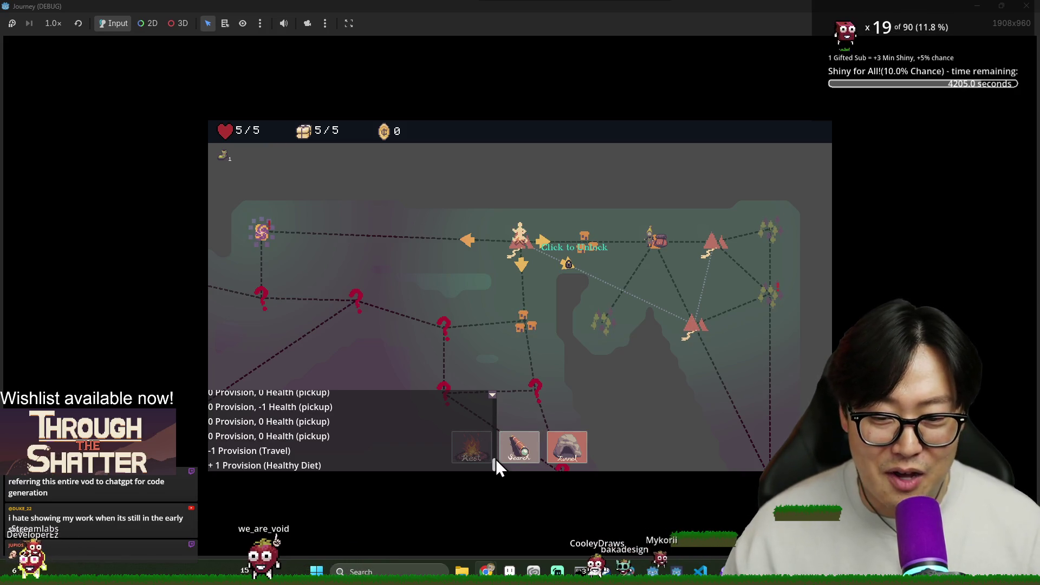
pyautogui.click(492, 396)
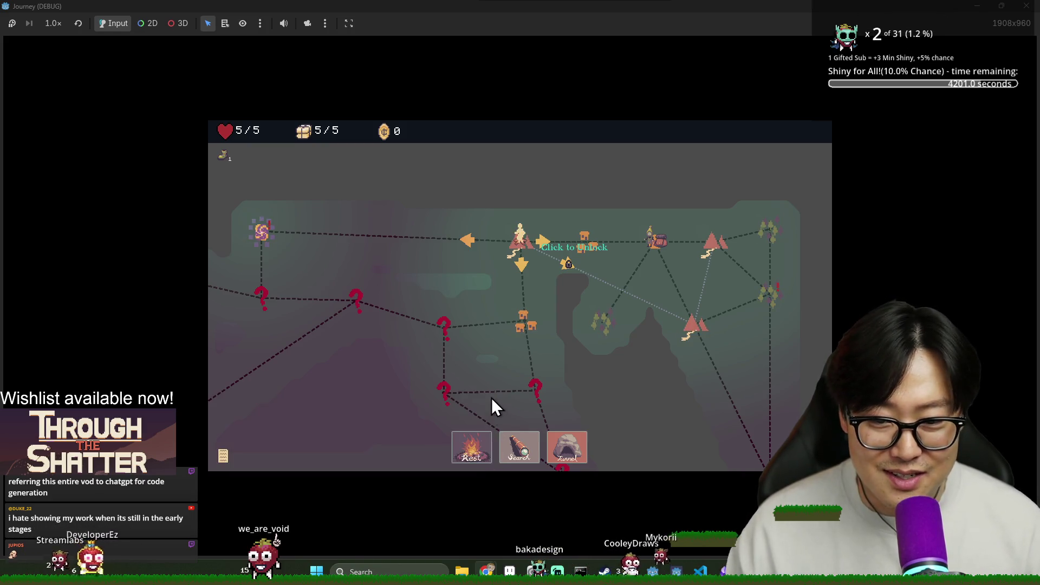